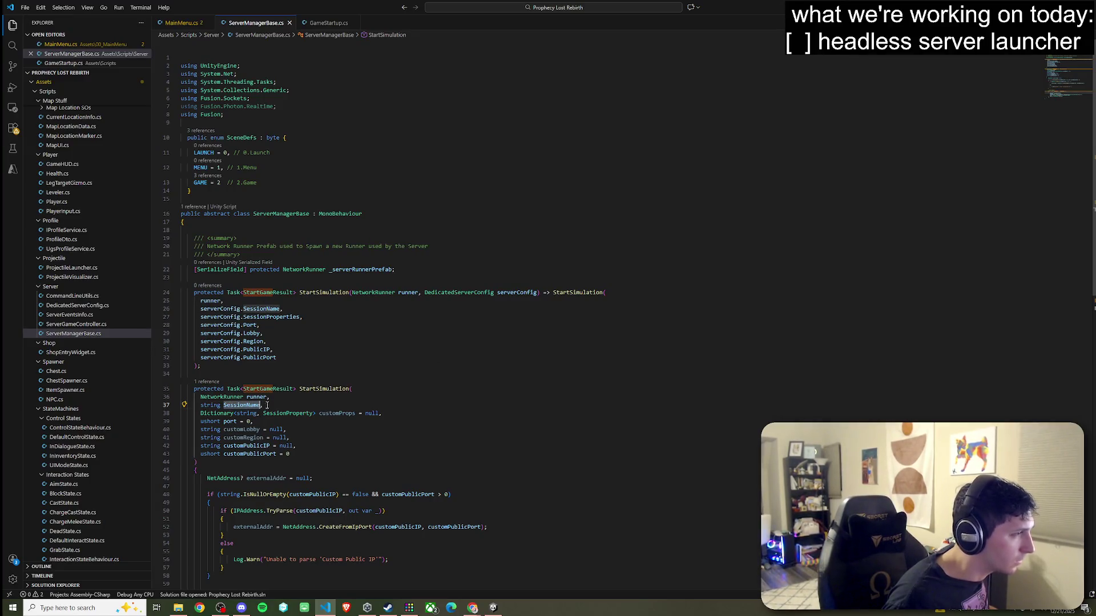
Trace SessionName from the StartGame arguments back to its StartSimulation parameter on line 37.
{"action": "scroll", "coordinate": [308, 312], "scroll_direction": "down", "scroll_amount": 2}
{"action": "scroll", "coordinate": [285, 368], "scroll_direction": "down", "scroll_amount": 3}
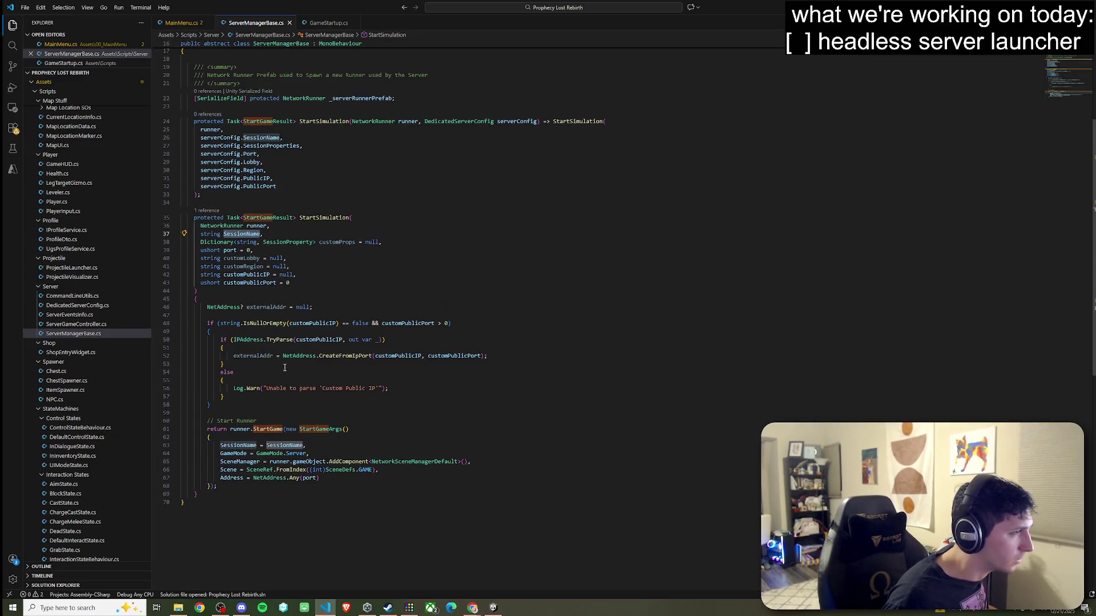
{"action": "left_click", "coordinate": [280, 445]}
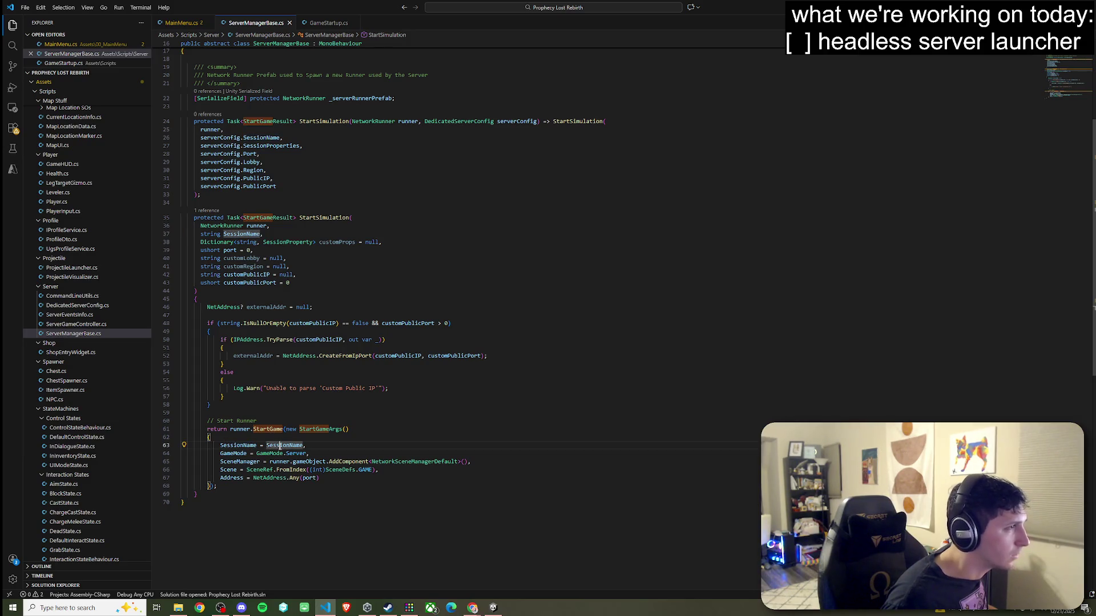
{"action": "left_click", "coordinate": [288, 446]}
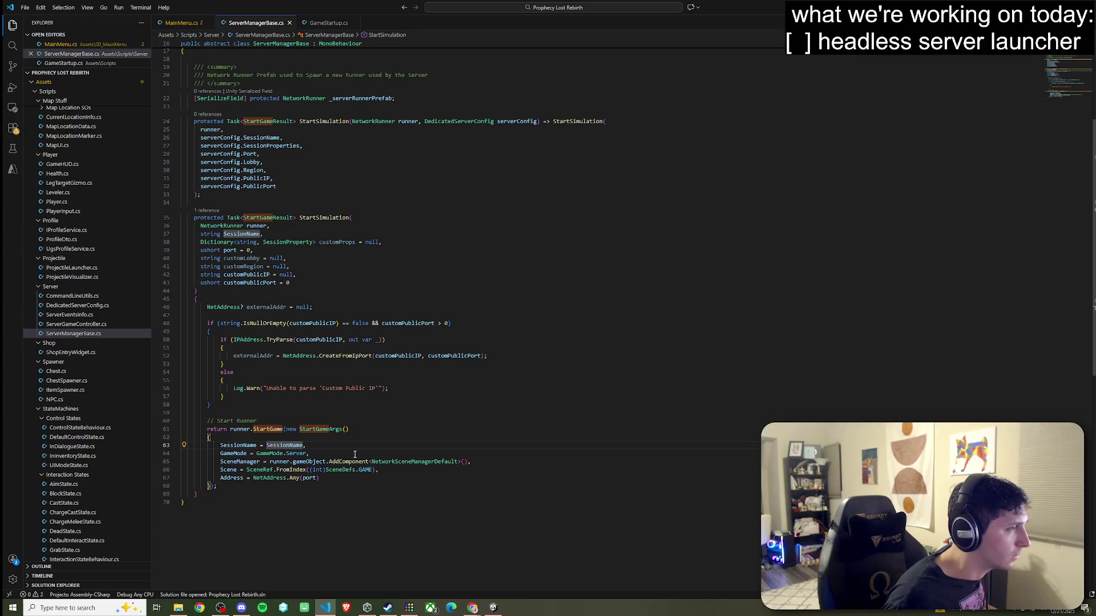
{"action": "left_click", "coordinate": [247, 234]}
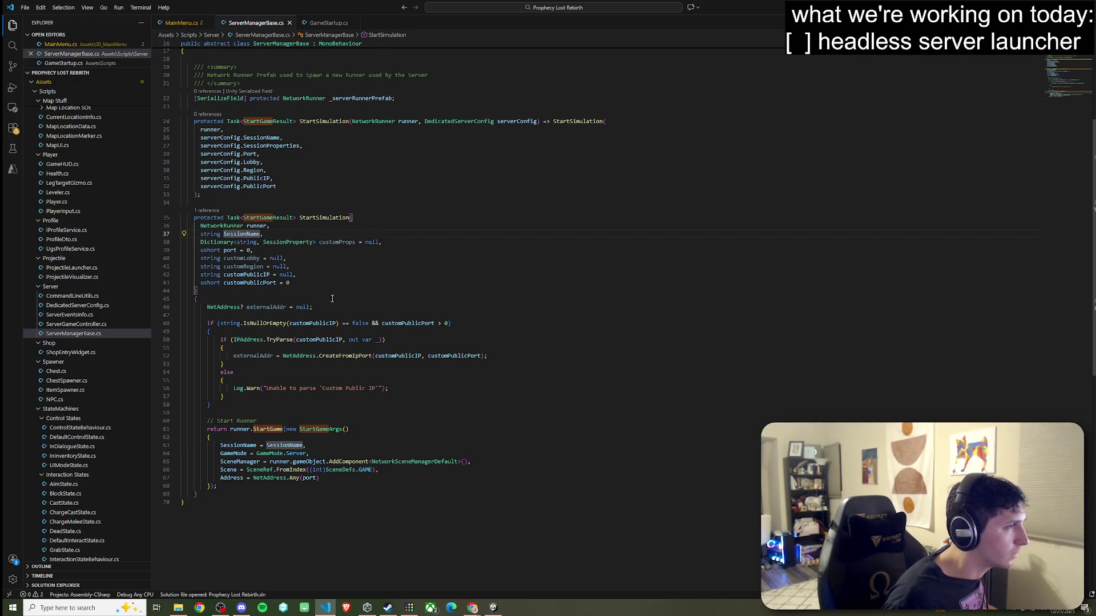
{"action": "double_click", "coordinate": [245, 234]}
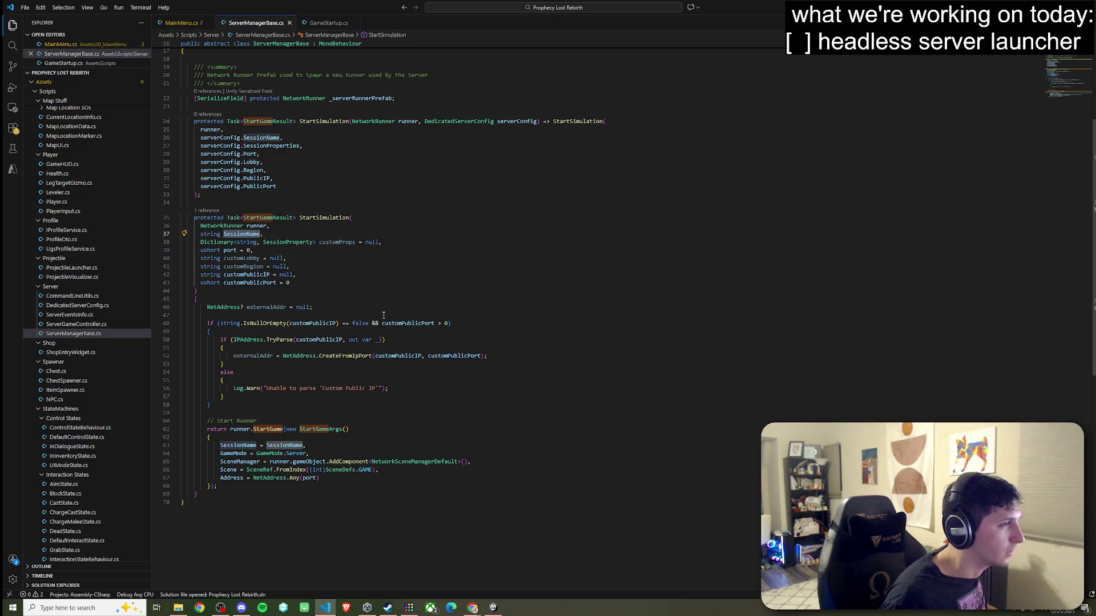
Highlight the serverConfig uses and bring up the context menu on the DedicatedServerConfig type.
{"action": "scroll", "coordinate": [323, 240], "scroll_direction": "up", "scroll_amount": 5}
{"action": "left_click", "coordinate": [219, 287]}
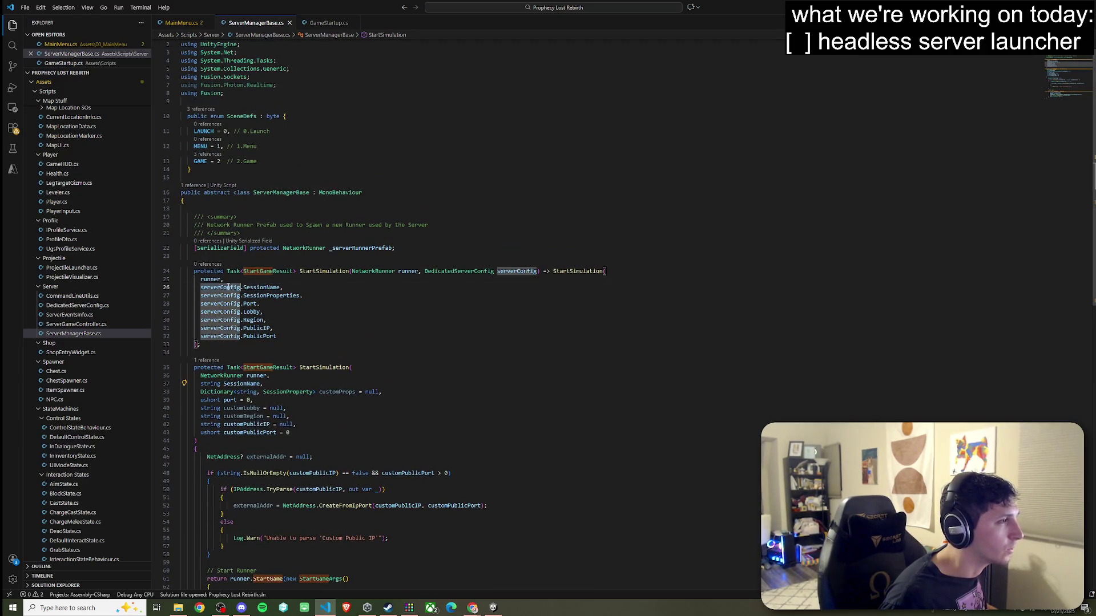
{"action": "left_click", "coordinate": [488, 271]}
{"action": "right_click", "coordinate": [487, 272]}
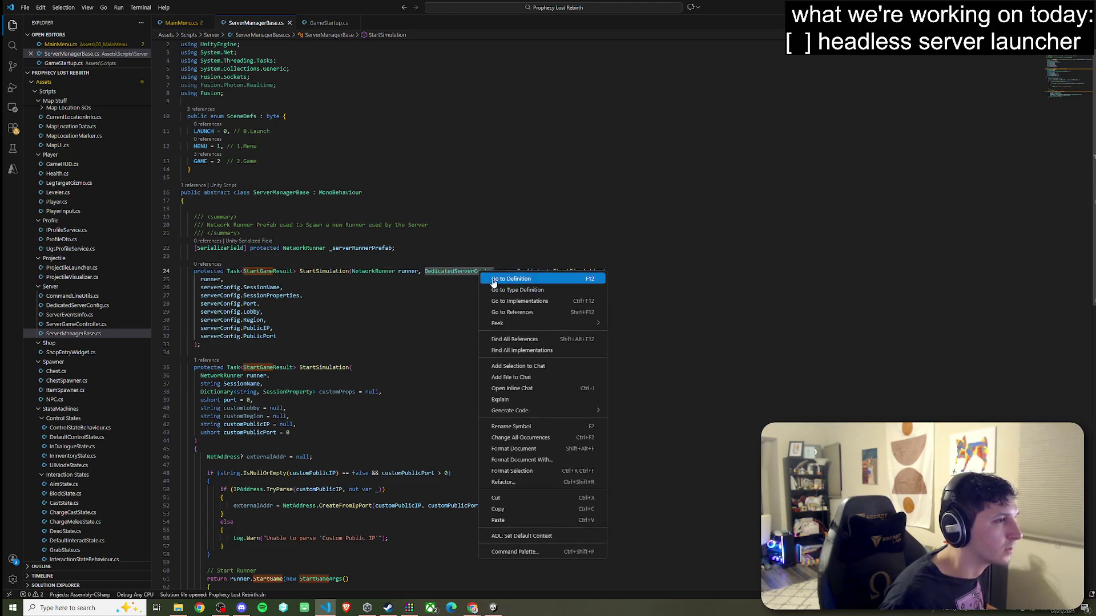
Go to DedicatedServerConfig's definition, read its SessionName and TryGetArg parsing, then switch to Unity.
{"action": "left_click", "coordinate": [514, 280]}
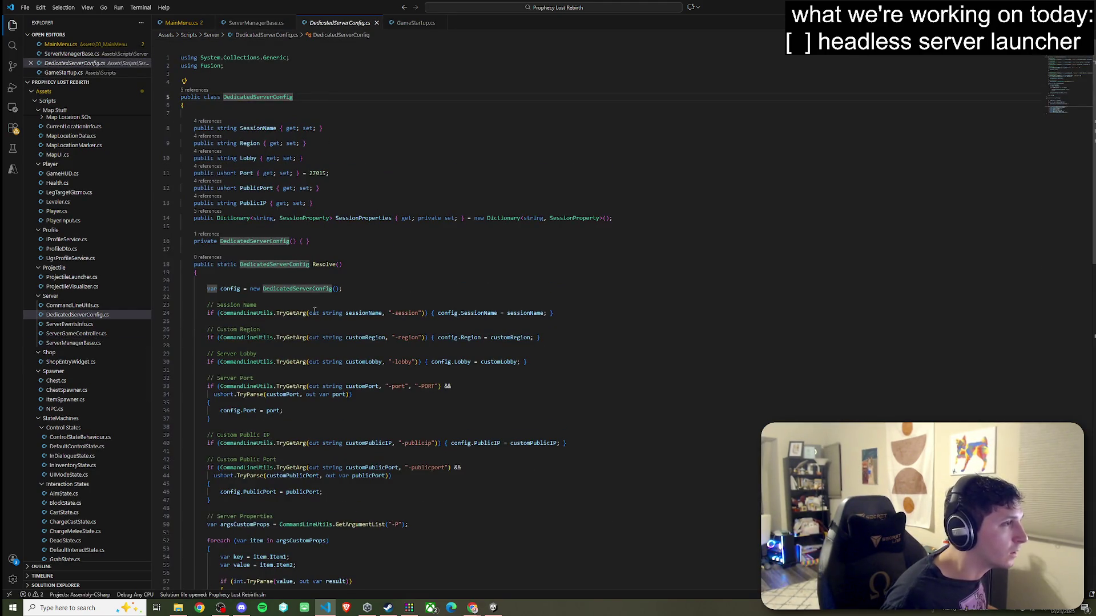
{"action": "scroll", "coordinate": [264, 301], "scroll_direction": "down", "scroll_amount": 10}
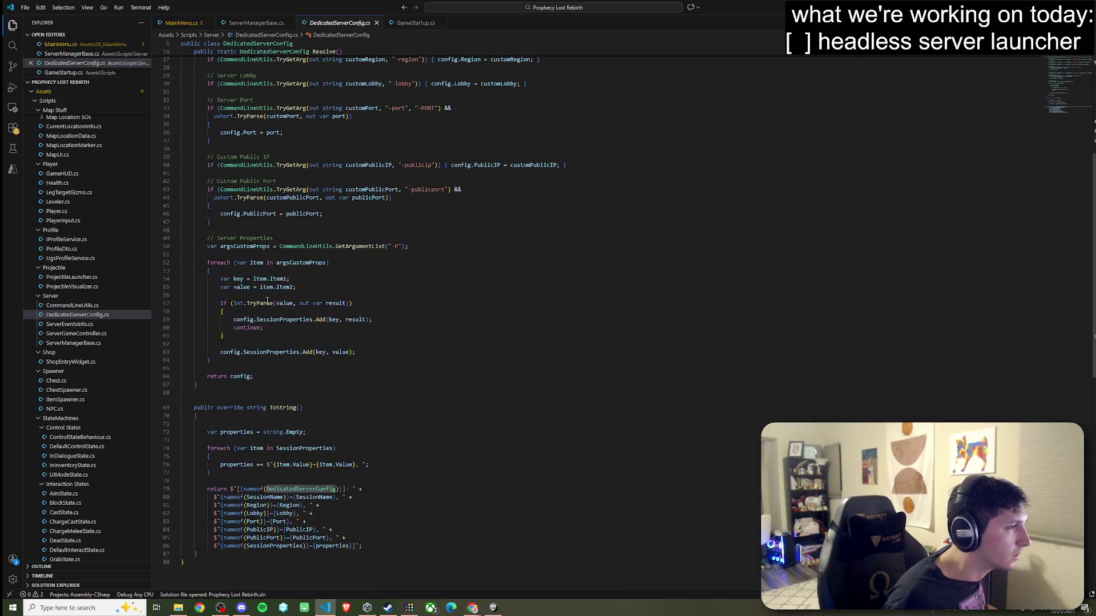
{"action": "left_click", "coordinate": [281, 347]}
{"action": "scroll", "coordinate": [350, 354], "scroll_direction": "up", "scroll_amount": 10}
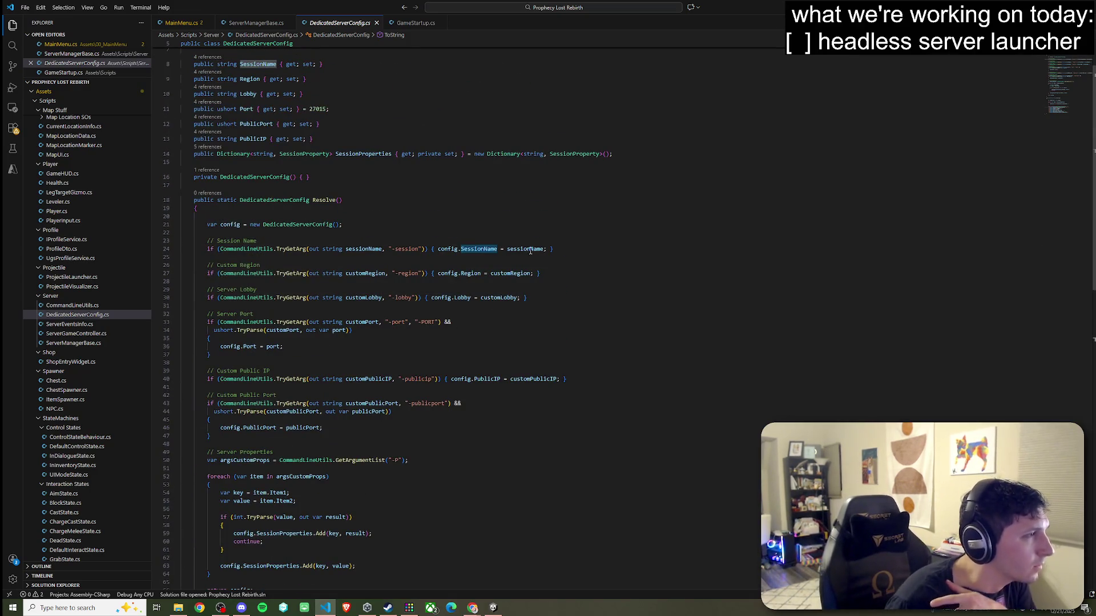
{"action": "left_click", "coordinate": [380, 249]}
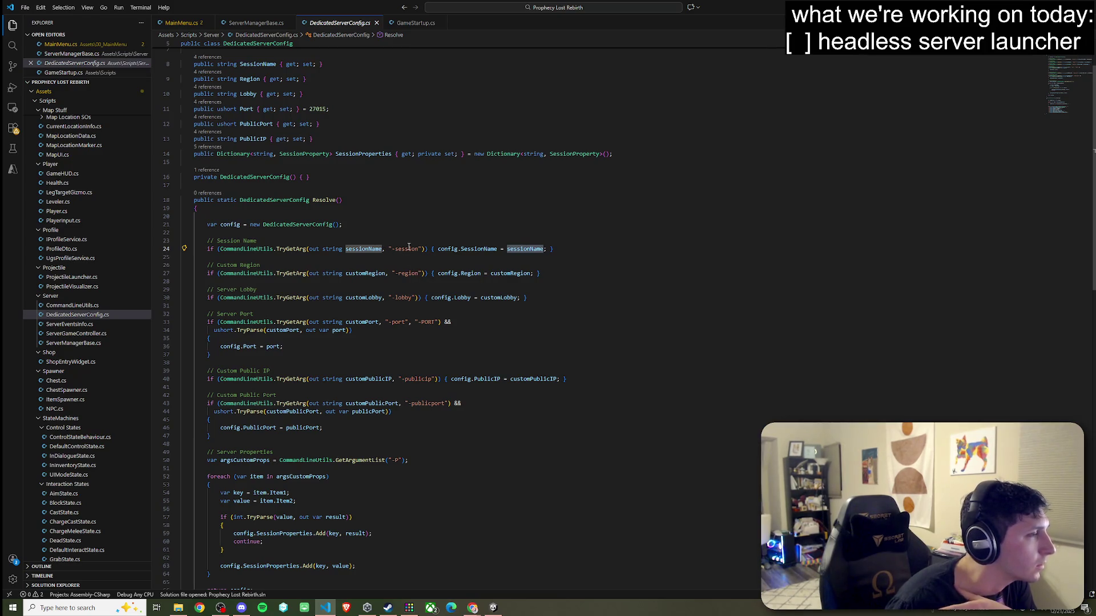
{"action": "mouse_move", "coordinate": [298, 252]}
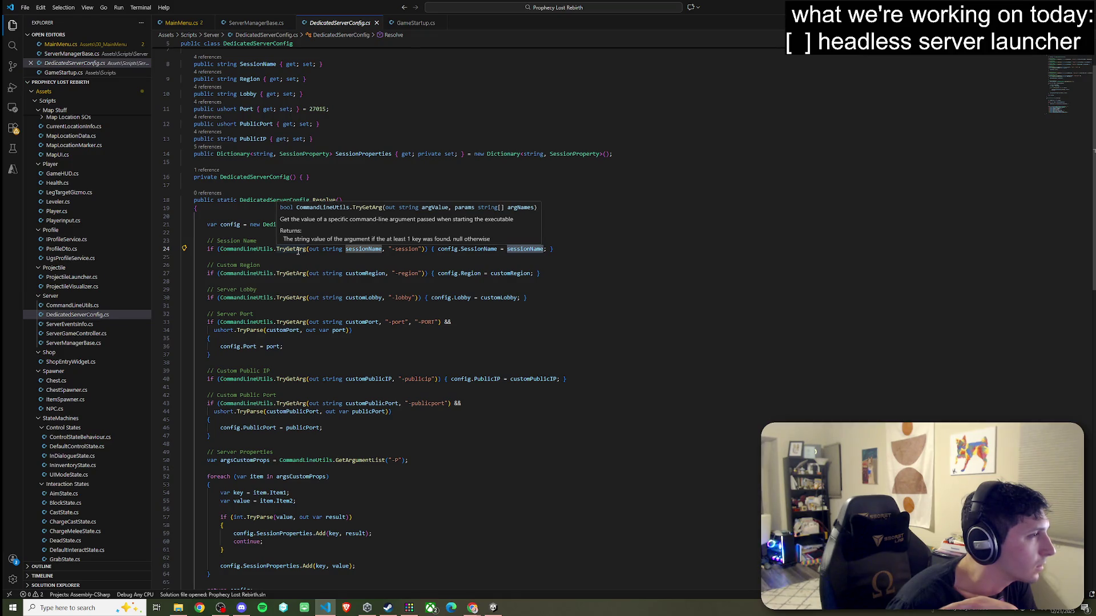
{"action": "scroll", "coordinate": [328, 361], "scroll_direction": "up", "scroll_amount": 2}
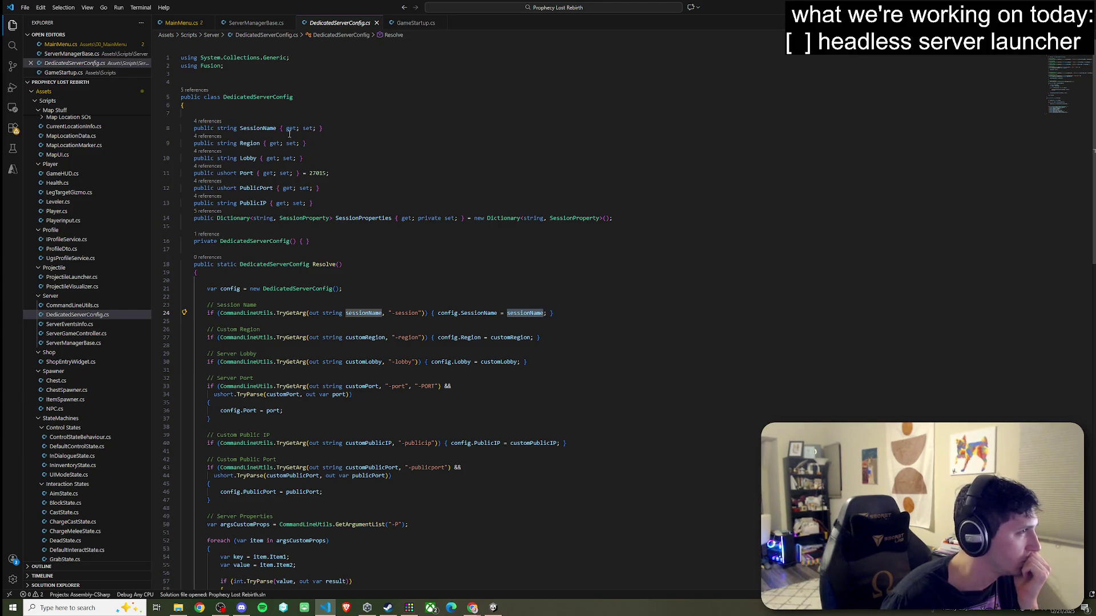
{"action": "key", "text": "alt+Tab"}
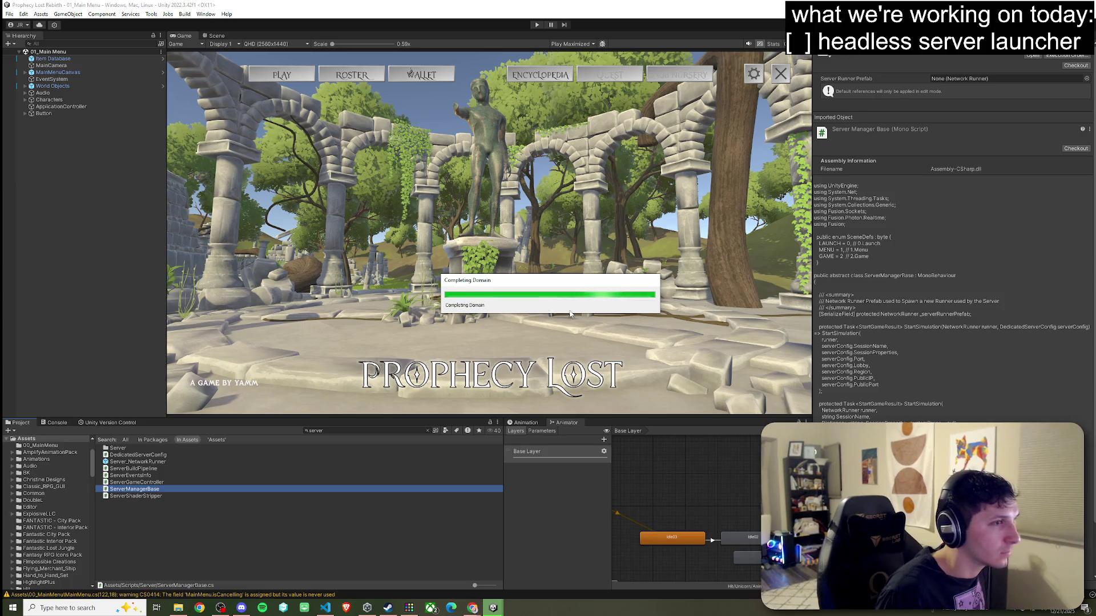
Open the DedicatedServerConfig script from Project assets in VS Code and highlight its SessionName property.
{"action": "left_click", "coordinate": [143, 456]}
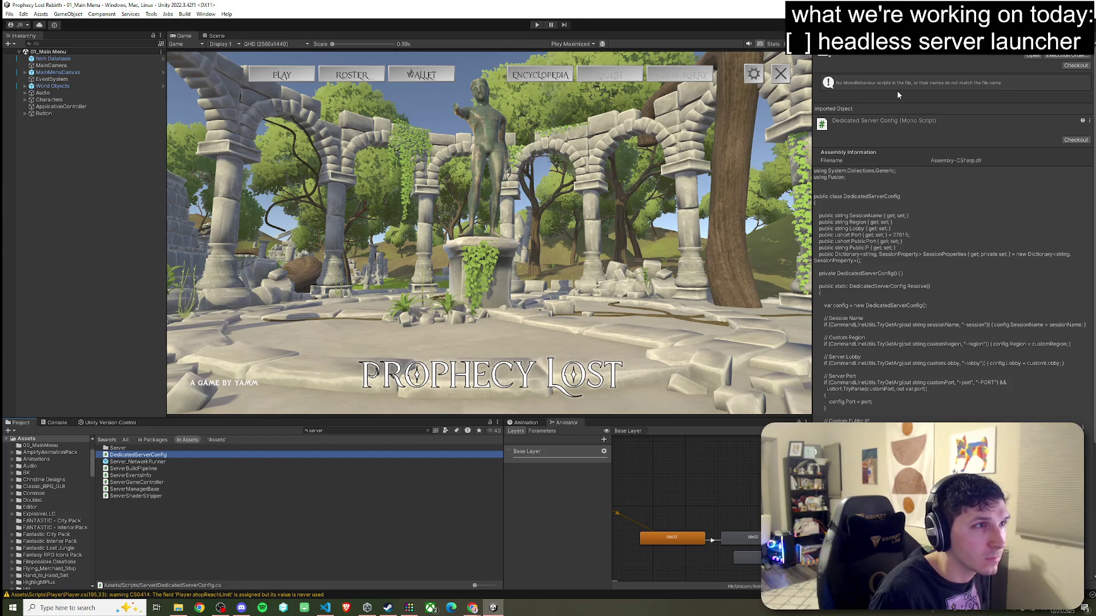
{"action": "left_click", "coordinate": [143, 455]}
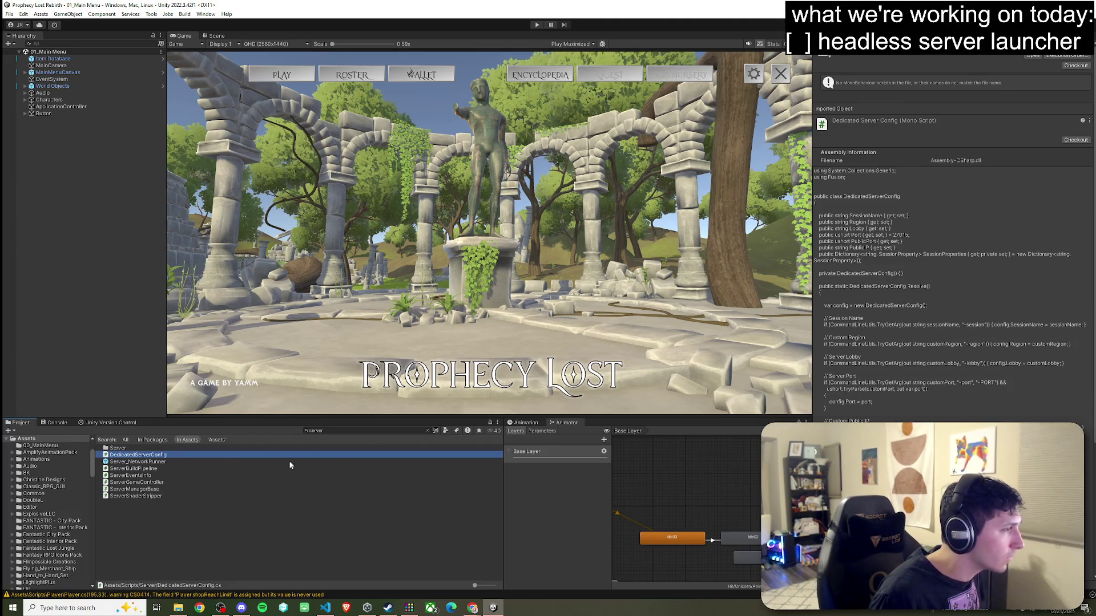
{"action": "key", "text": "Escape"}
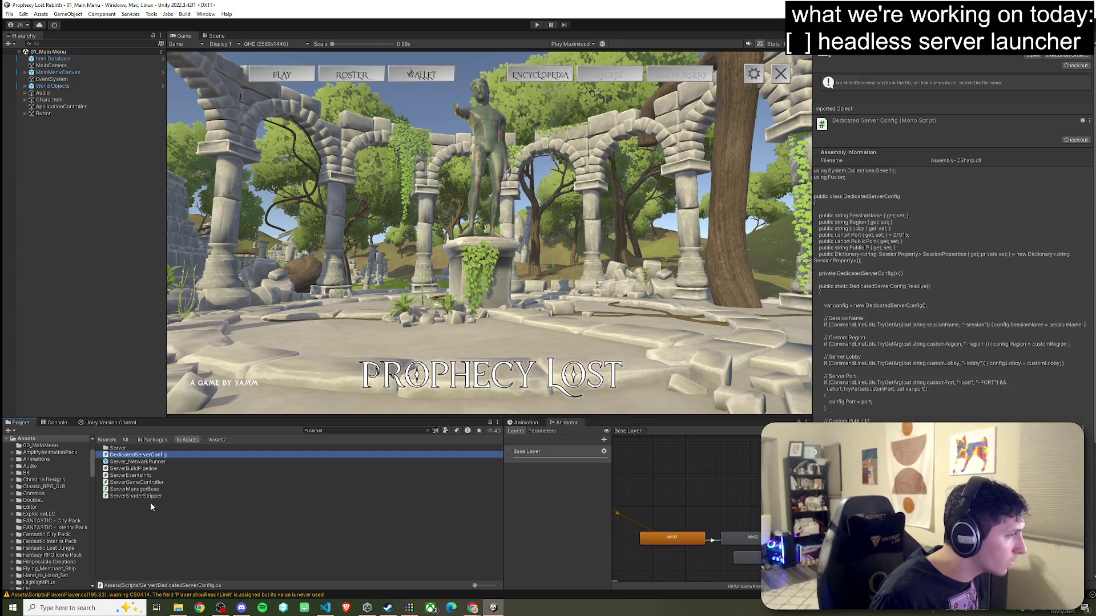
{"action": "double_click", "coordinate": [149, 457]}
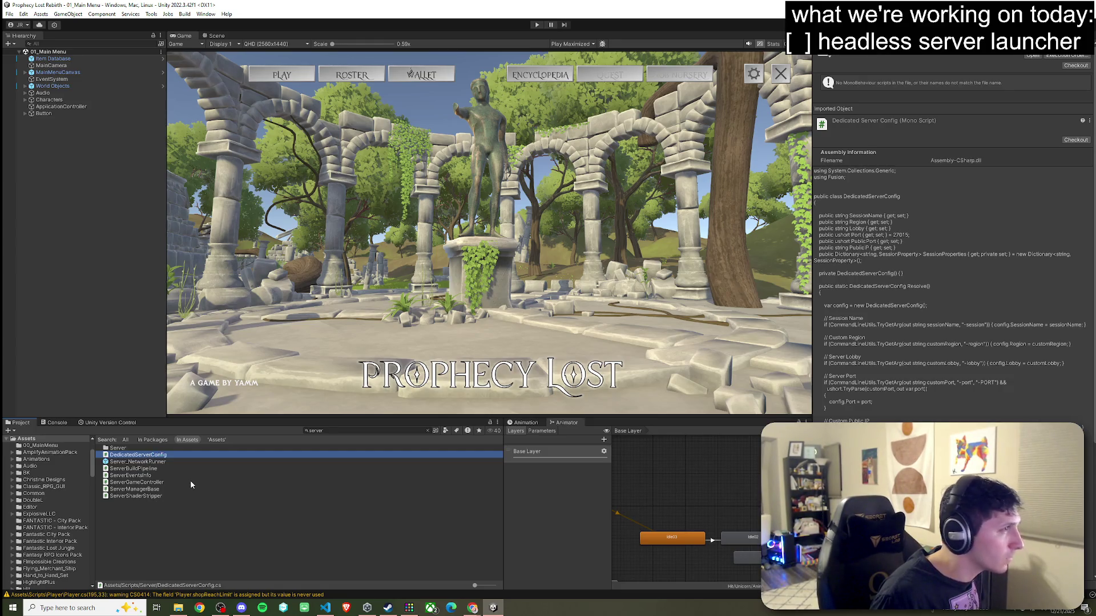
{"action": "left_click", "coordinate": [264, 128]}
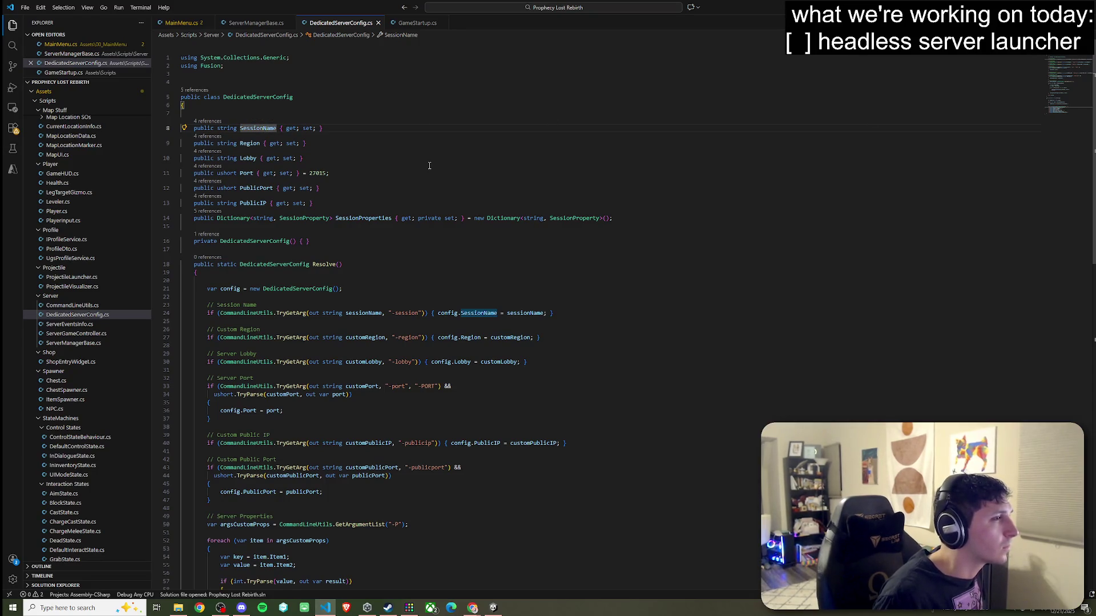
View Fusion's decompiled SessionProperty definition, return to DedicatedServerConfig.cs, then switch to Unity.
{"action": "left_click", "coordinate": [359, 219]}
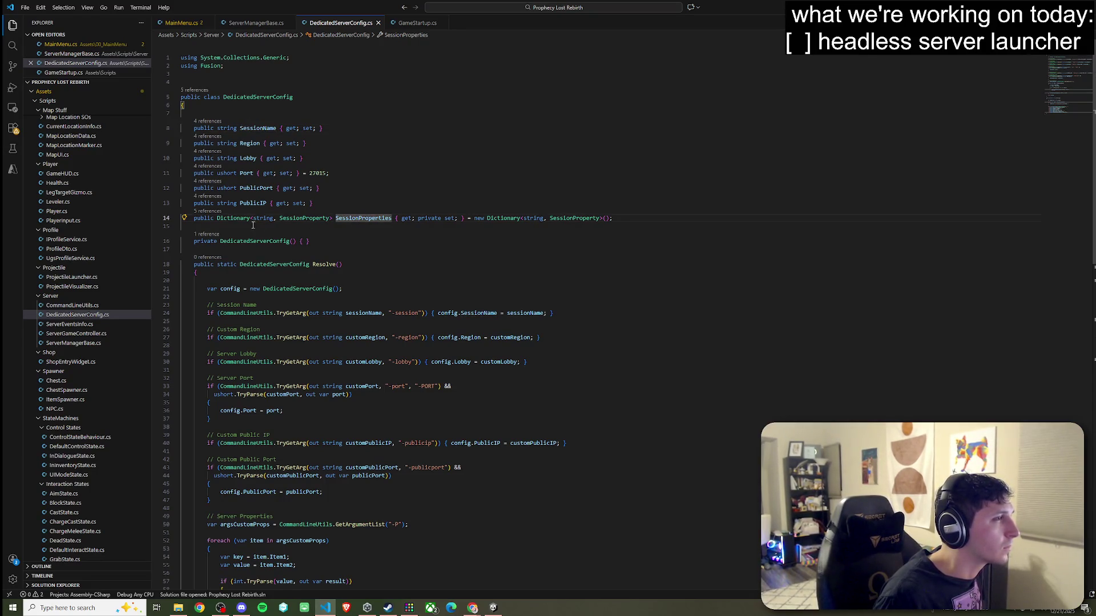
{"action": "left_click", "coordinate": [326, 220]}
{"action": "right_click", "coordinate": [325, 220]}
{"action": "left_click", "coordinate": [326, 229]}
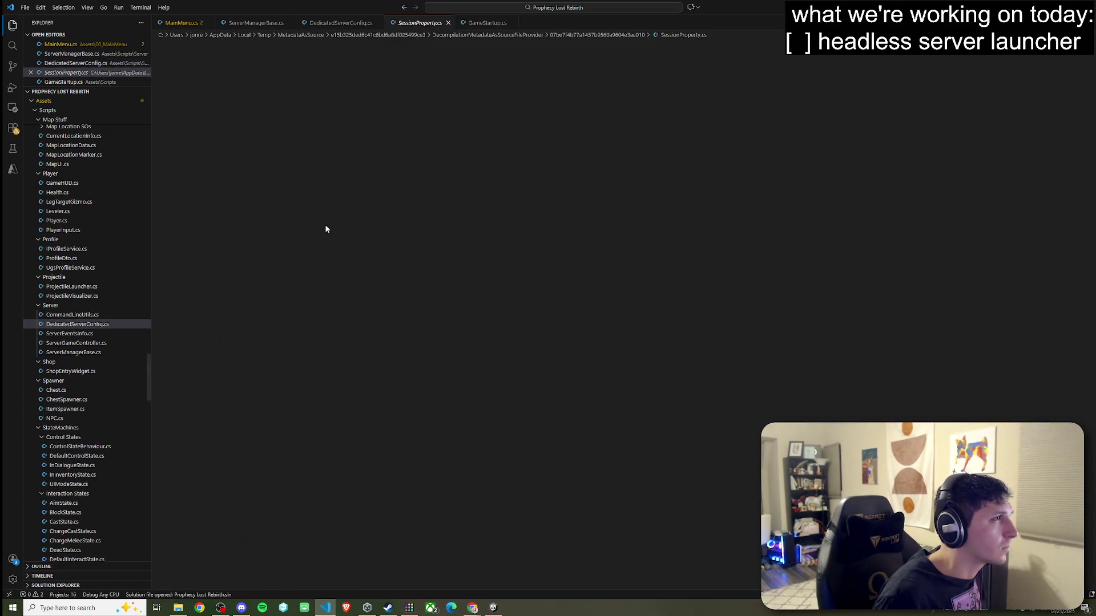
{"action": "scroll", "coordinate": [355, 216], "scroll_direction": "down", "scroll_amount": 5}
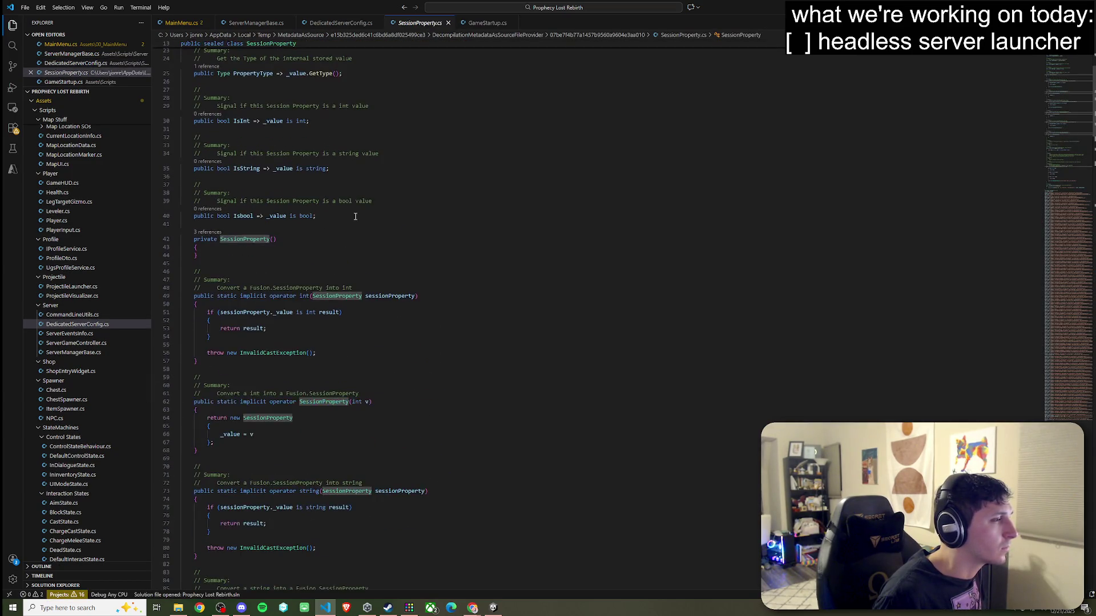
{"action": "left_click", "coordinate": [339, 23]}
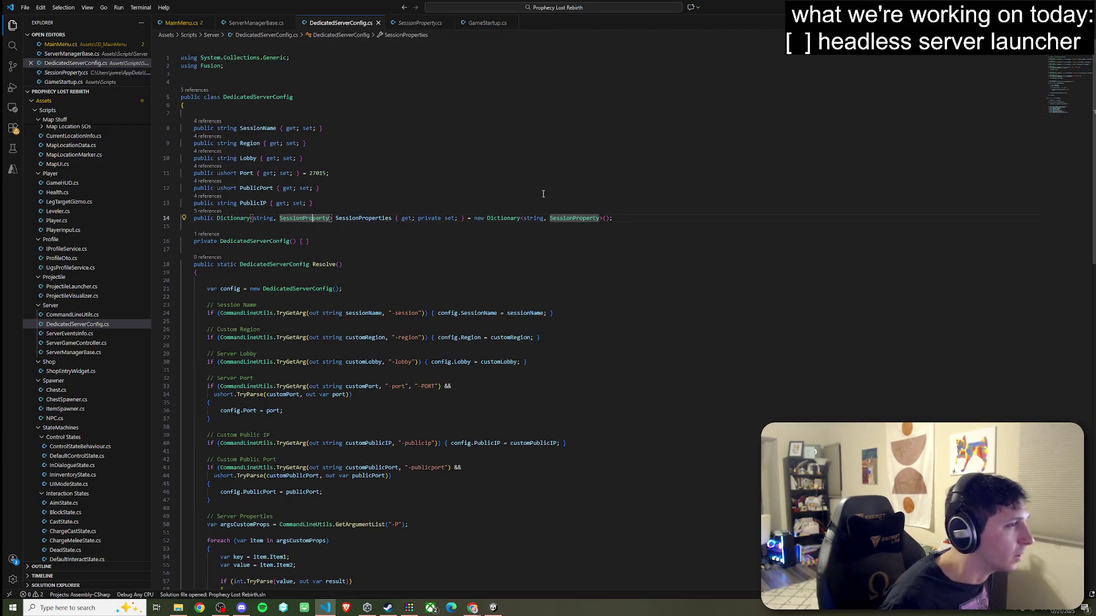
{"action": "key", "text": "alt+Tab"}
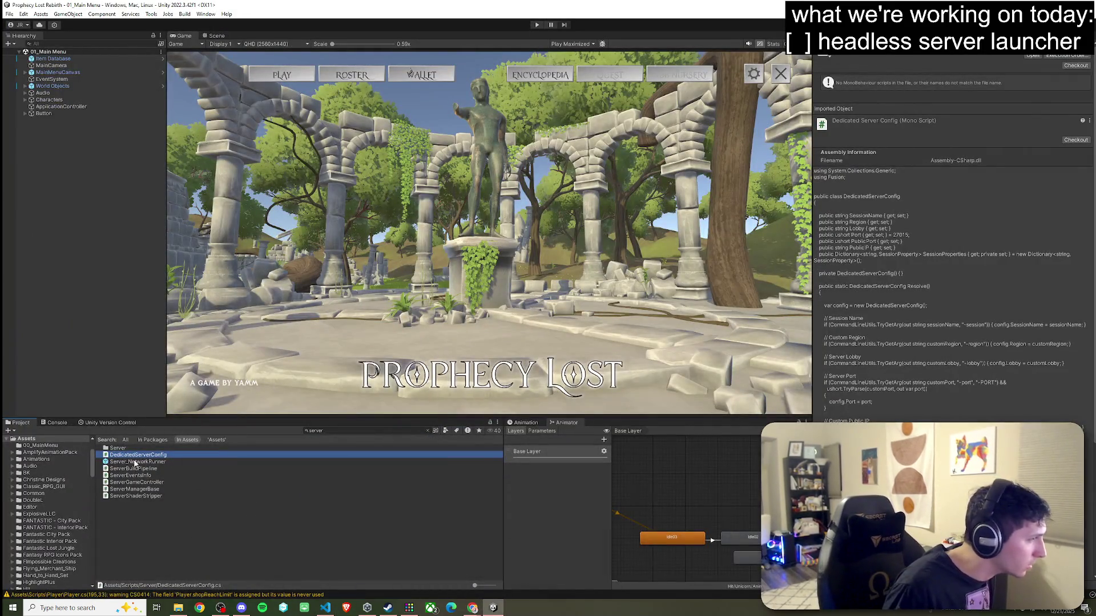
Search the project assets for 'config' and inspect the NetworkProjectConfig asset.
{"action": "left_click", "coordinate": [334, 431]}
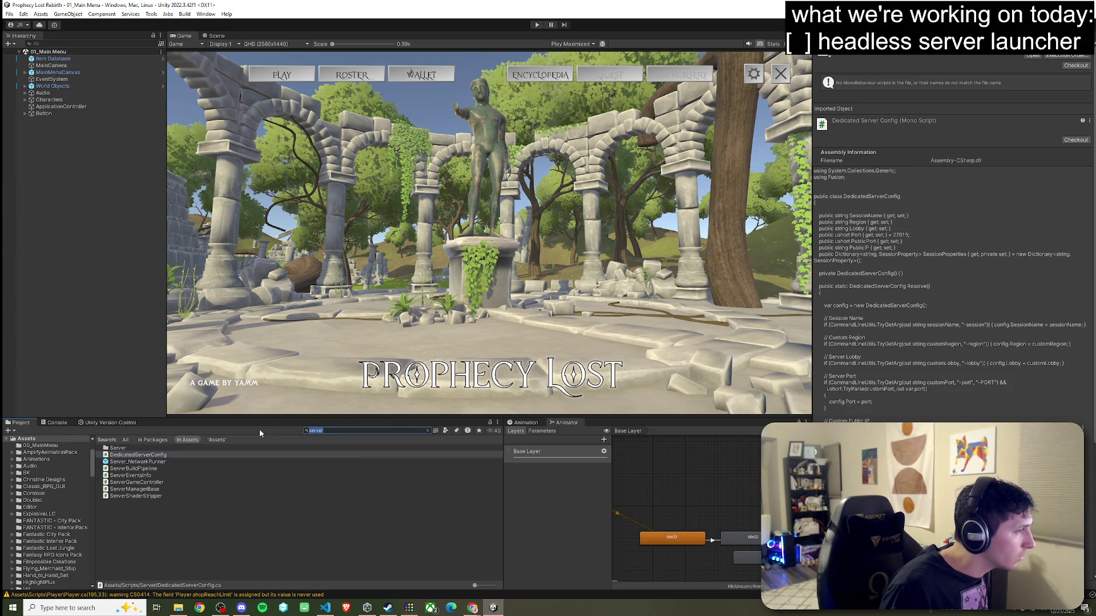
{"action": "type", "text": "config"}
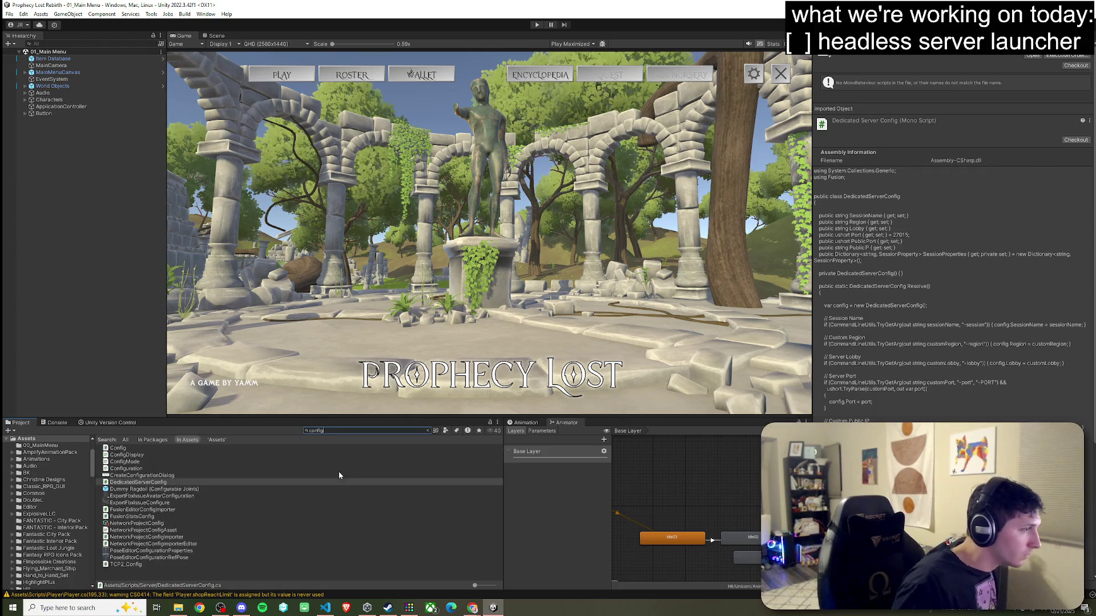
{"action": "left_click", "coordinate": [161, 524]}
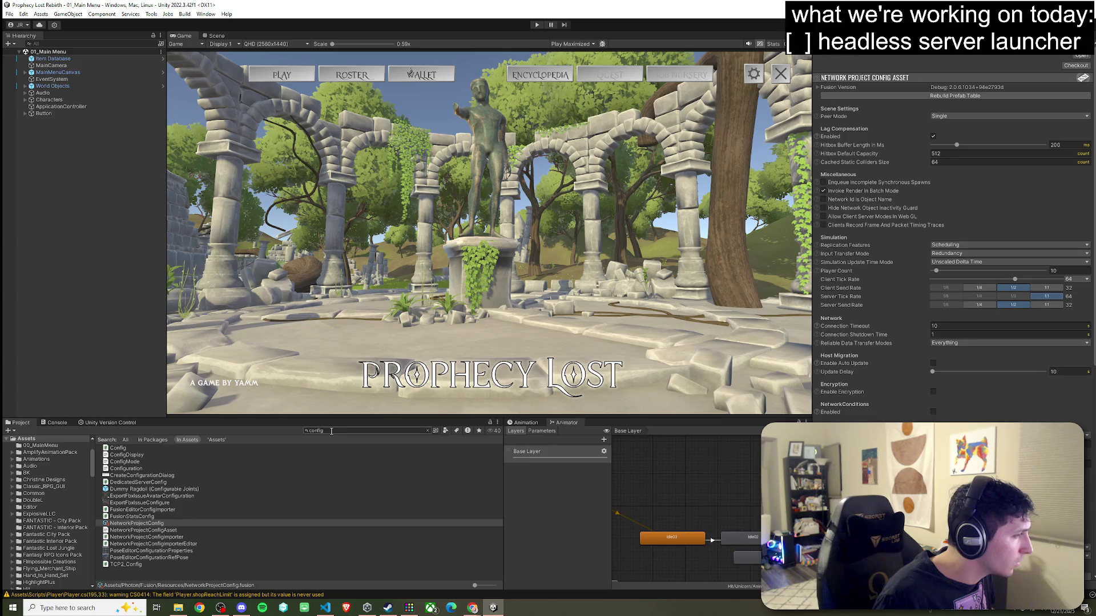
Check the Server and Port fields in PhotonAppSettings, then go back to DedicatedServerConfig.cs.
{"action": "left_click", "coordinate": [427, 431]}
{"action": "left_click", "coordinate": [132, 455]}
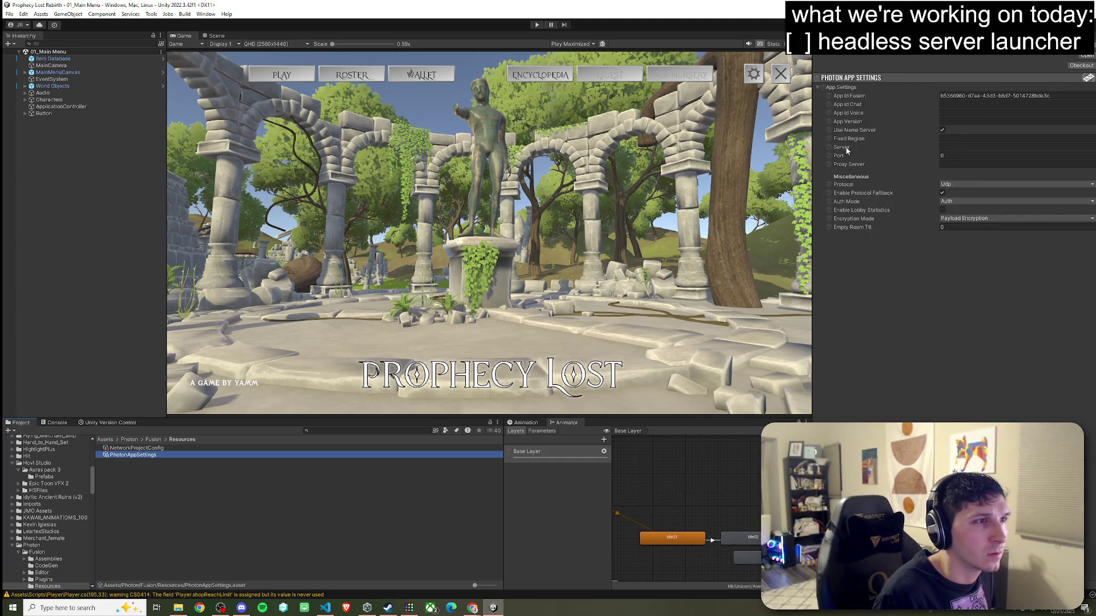
{"action": "left_click", "coordinate": [848, 149]}
{"action": "left_click", "coordinate": [843, 155]}
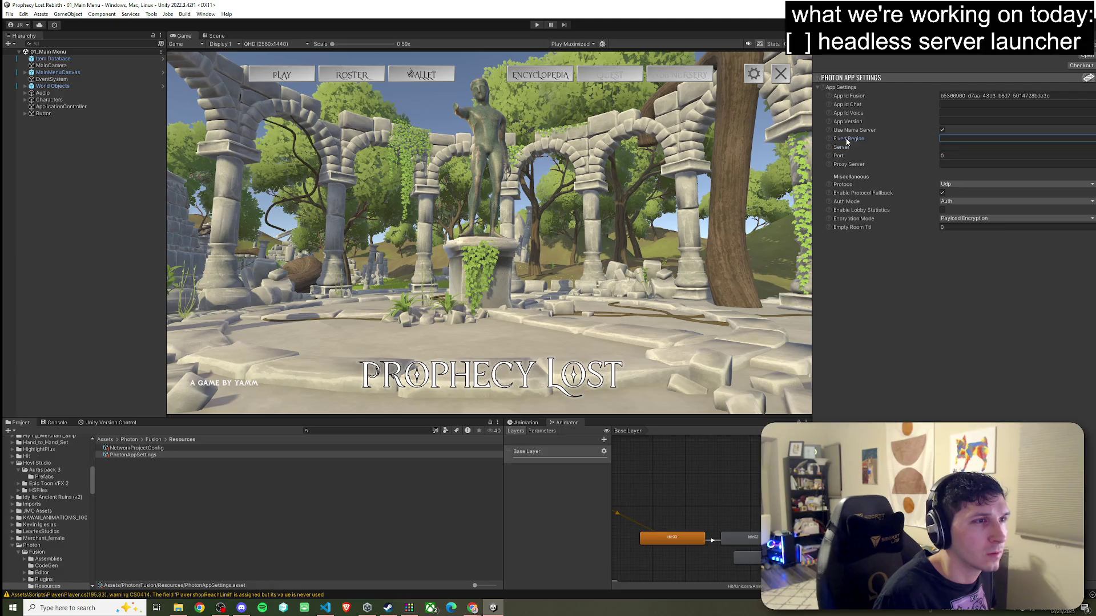
{"action": "left_click", "coordinate": [304, 501]}
{"action": "left_click", "coordinate": [325, 608]}
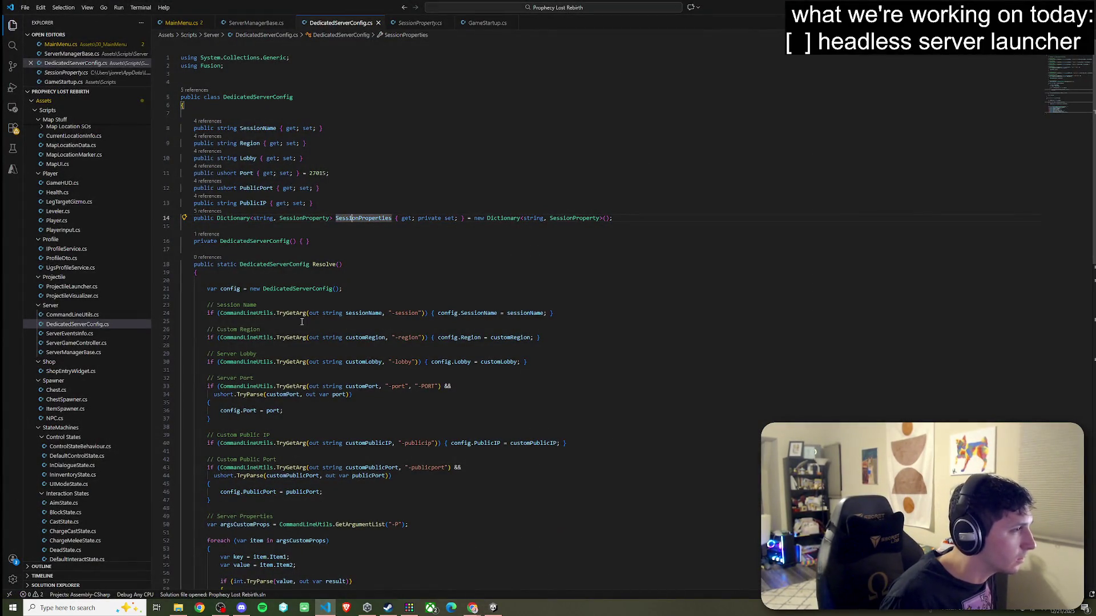
{"action": "left_click", "coordinate": [245, 313]}
{"action": "left_click", "coordinate": [364, 313]}
{"action": "left_click", "coordinate": [474, 313]}
{"action": "left_click", "coordinate": [530, 313]}
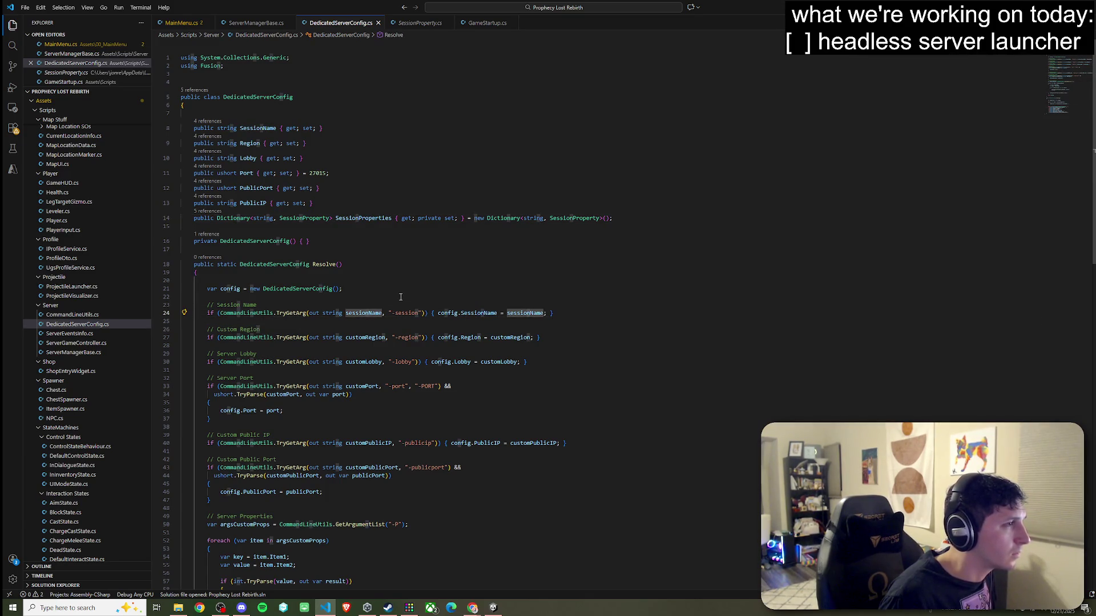
{"action": "right_click", "coordinate": [364, 312]}
{"action": "key", "text": "Escape"}
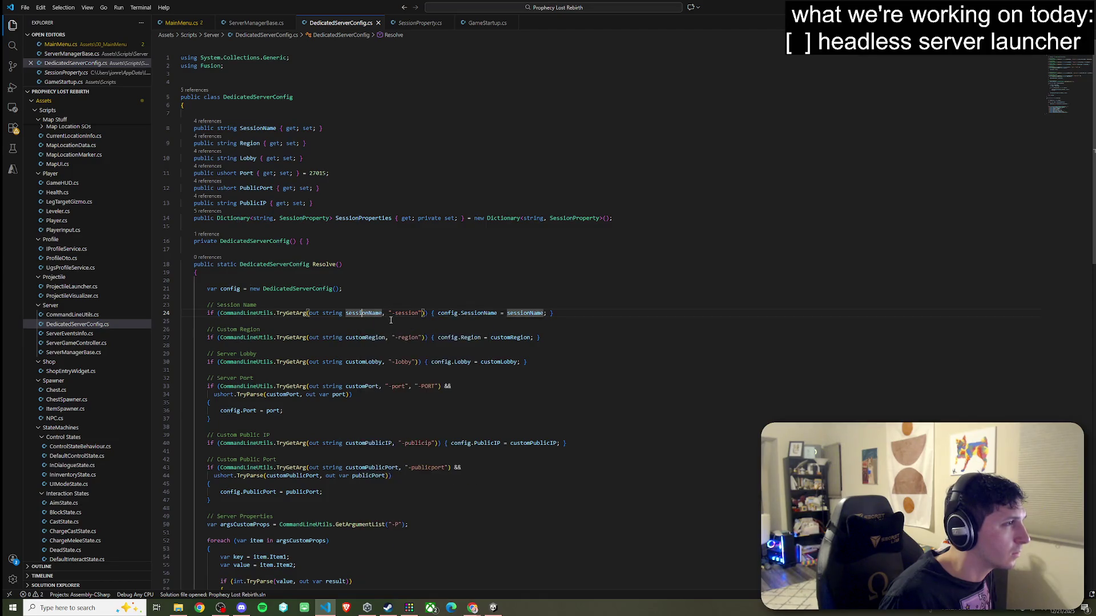
{"action": "key", "text": "End"}
{"action": "scroll", "coordinate": [378, 292], "scroll_direction": "down", "scroll_amount": 1}
{"action": "left_click", "coordinate": [476, 270]}
{"action": "left_click", "coordinate": [441, 271]}
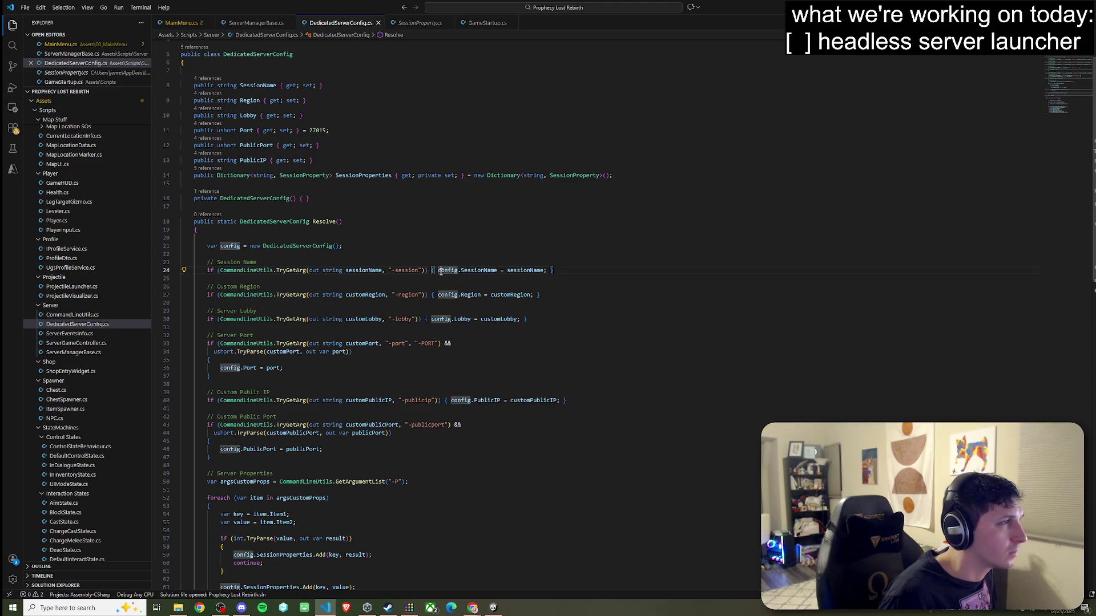
{"action": "right_click", "coordinate": [312, 245]}
{"action": "left_click", "coordinate": [319, 253]}
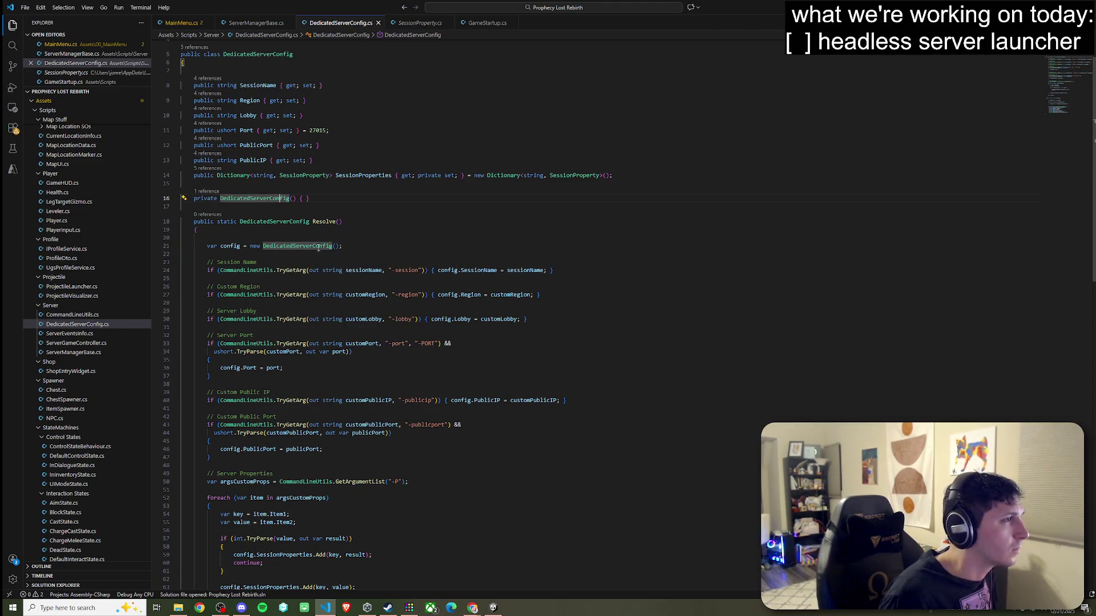
{"action": "left_click", "coordinate": [478, 270]}
{"action": "left_click", "coordinate": [529, 271]}
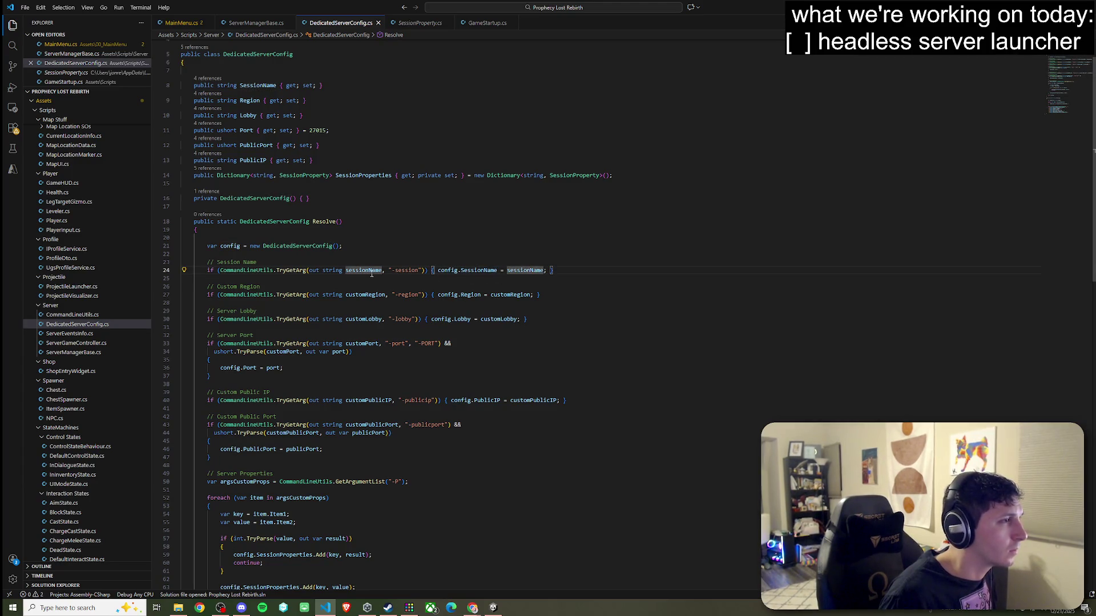
{"action": "left_click", "coordinate": [404, 272]}
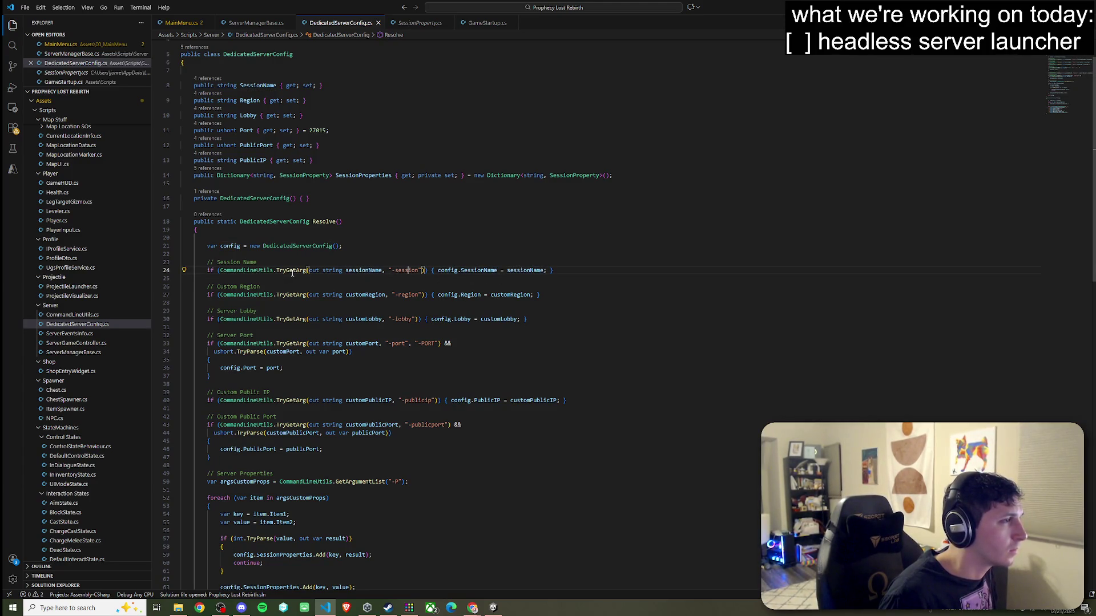
{"action": "mouse_move", "coordinate": [293, 273]}
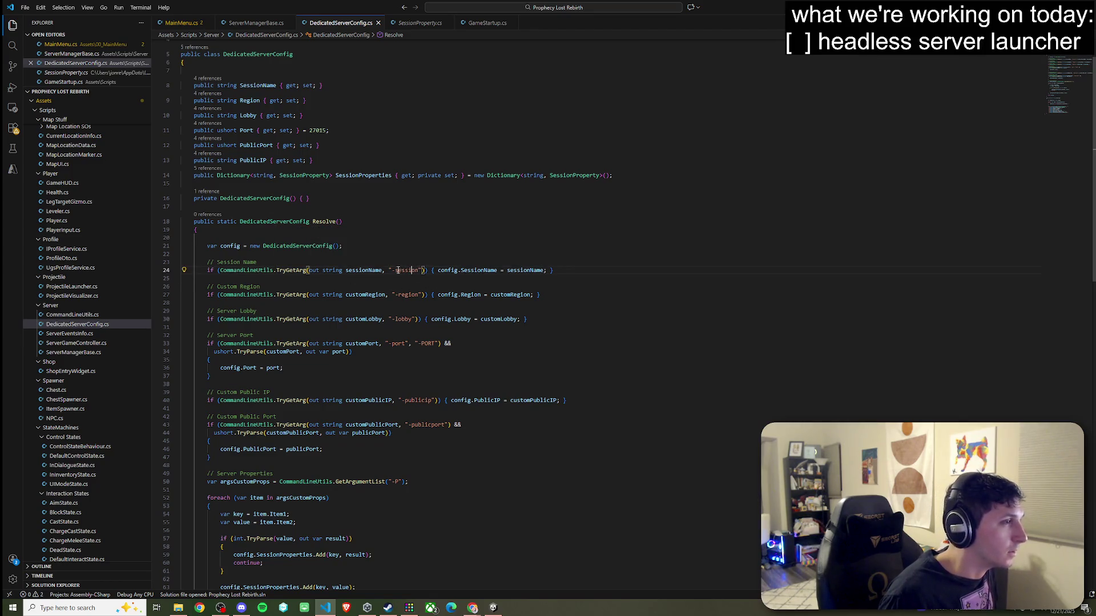
{"action": "left_click_drag", "start_coordinate": [390, 270], "coordinate": [425, 270]}
{"action": "left_click", "coordinate": [426, 270]}
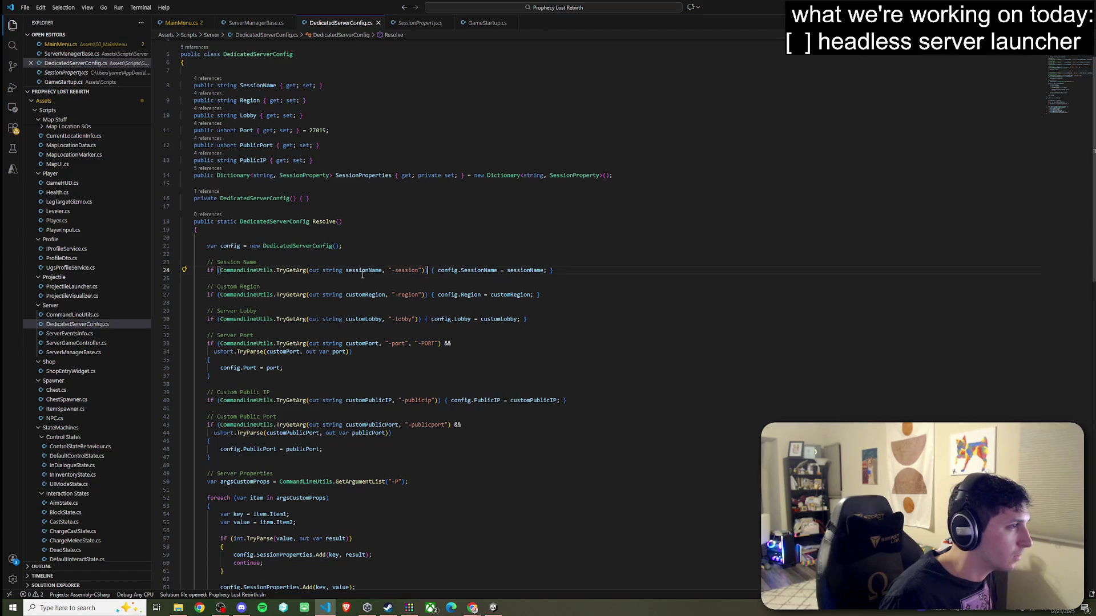
{"action": "left_click", "coordinate": [298, 272]}
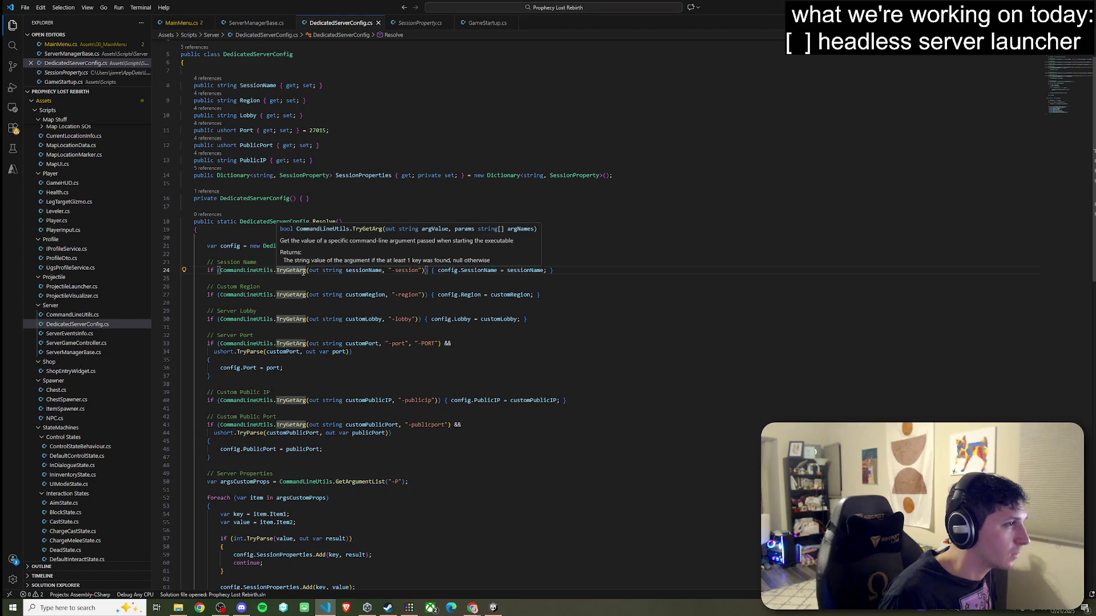
{"action": "key", "text": "Down"}
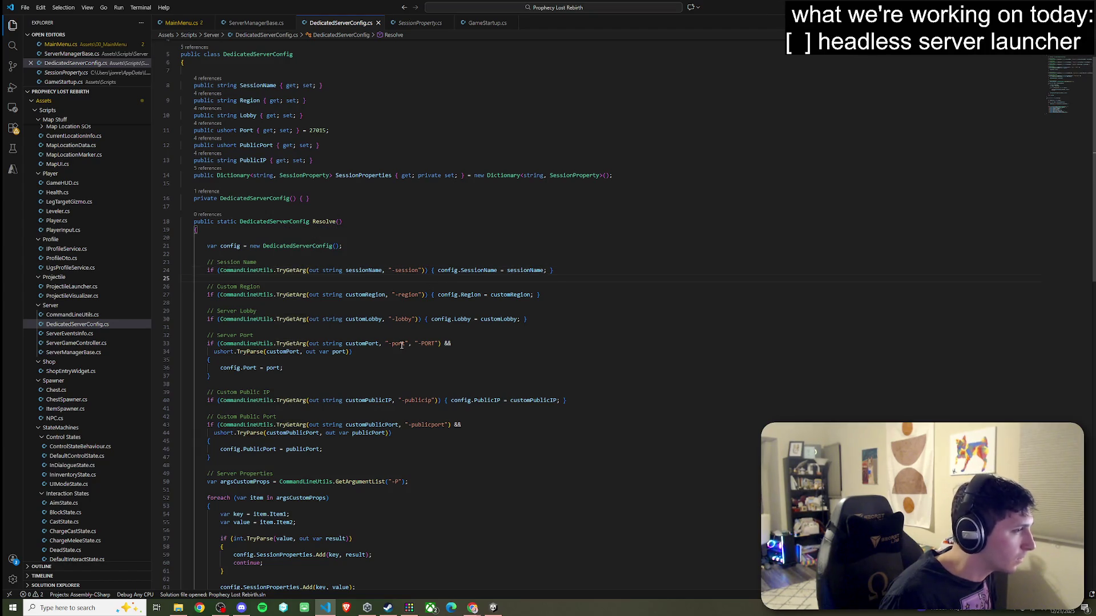
{"action": "scroll", "coordinate": [401, 345], "scroll_direction": "down", "scroll_amount": 4}
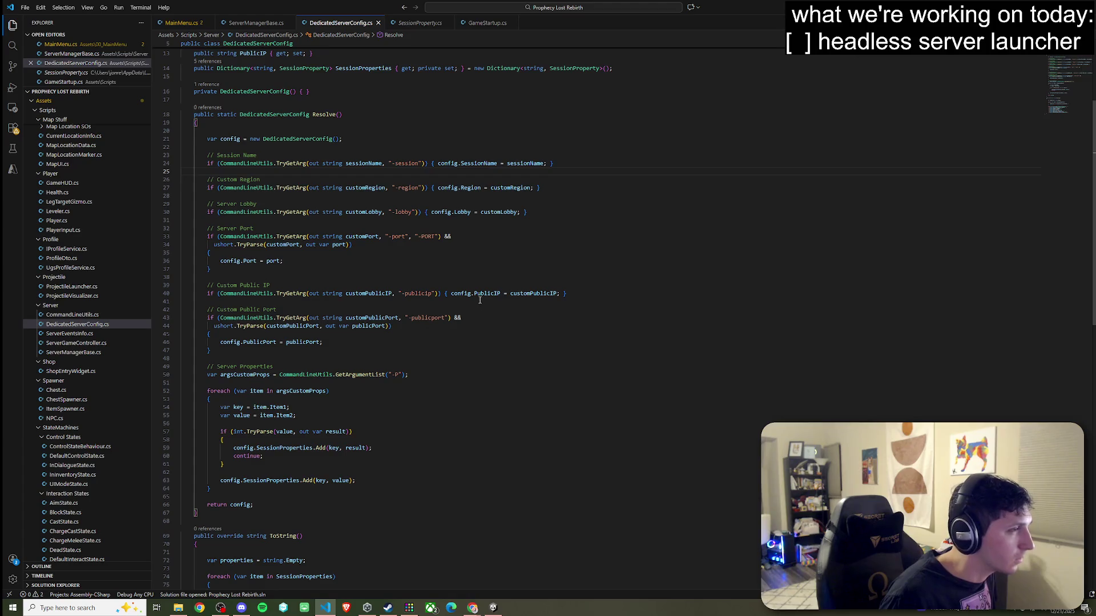
{"action": "left_click", "coordinate": [530, 164]}
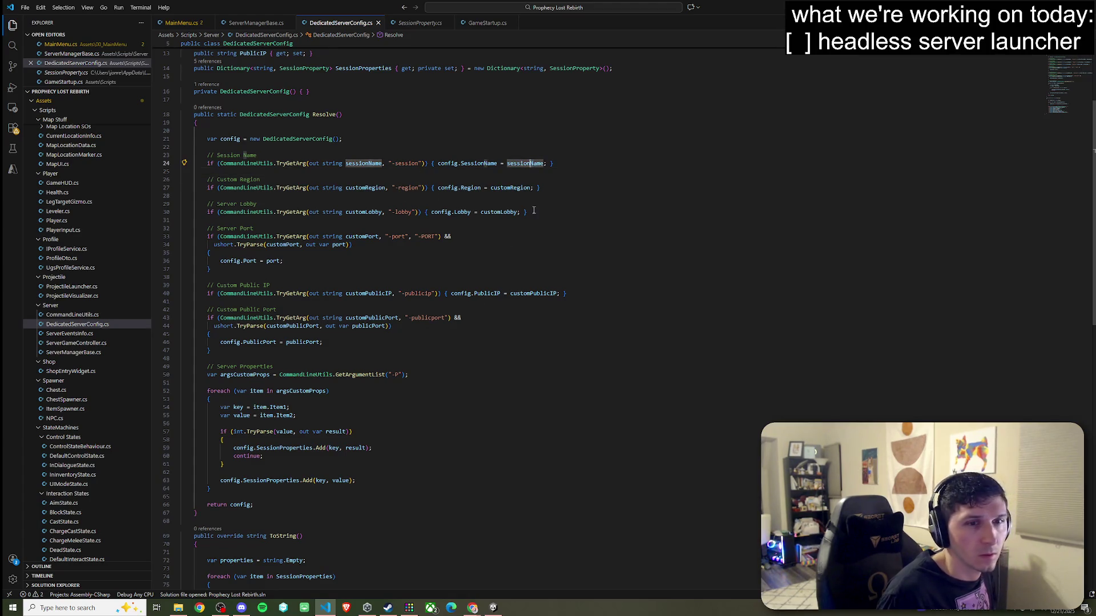
{"action": "scroll", "coordinate": [344, 227], "scroll_direction": "up", "scroll_amount": 2}
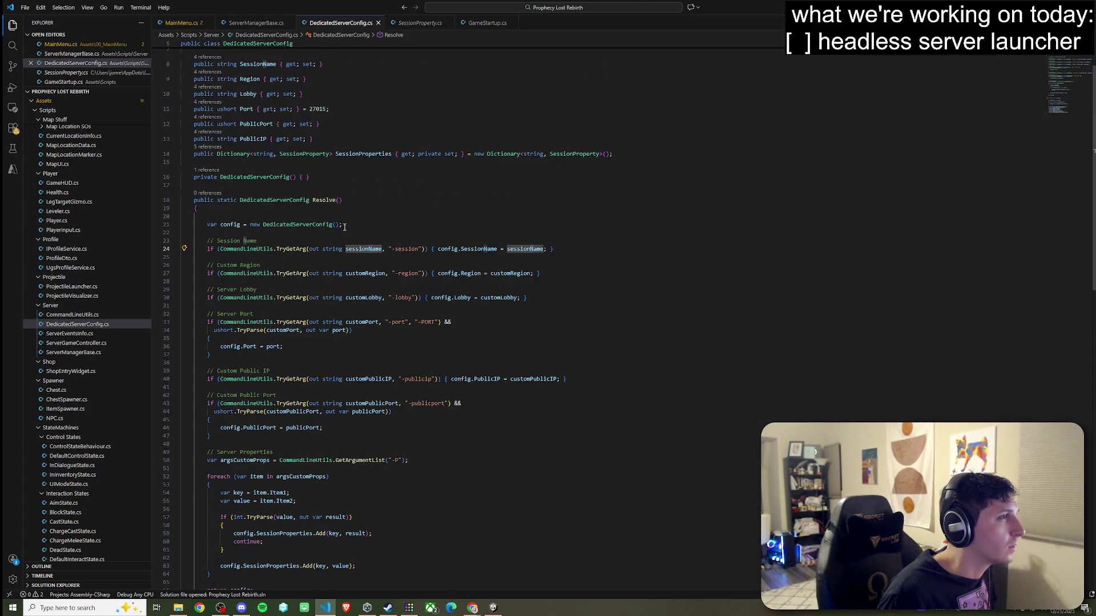
{"action": "left_click", "coordinate": [297, 249]}
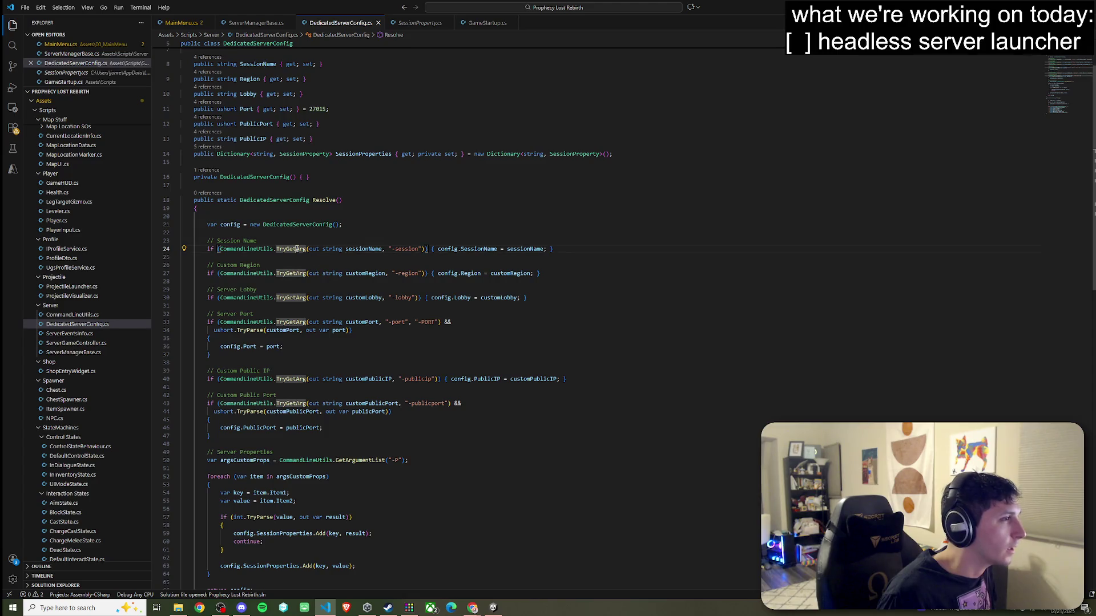
{"action": "left_click", "coordinate": [366, 249]}
{"action": "left_click", "coordinate": [410, 253]}
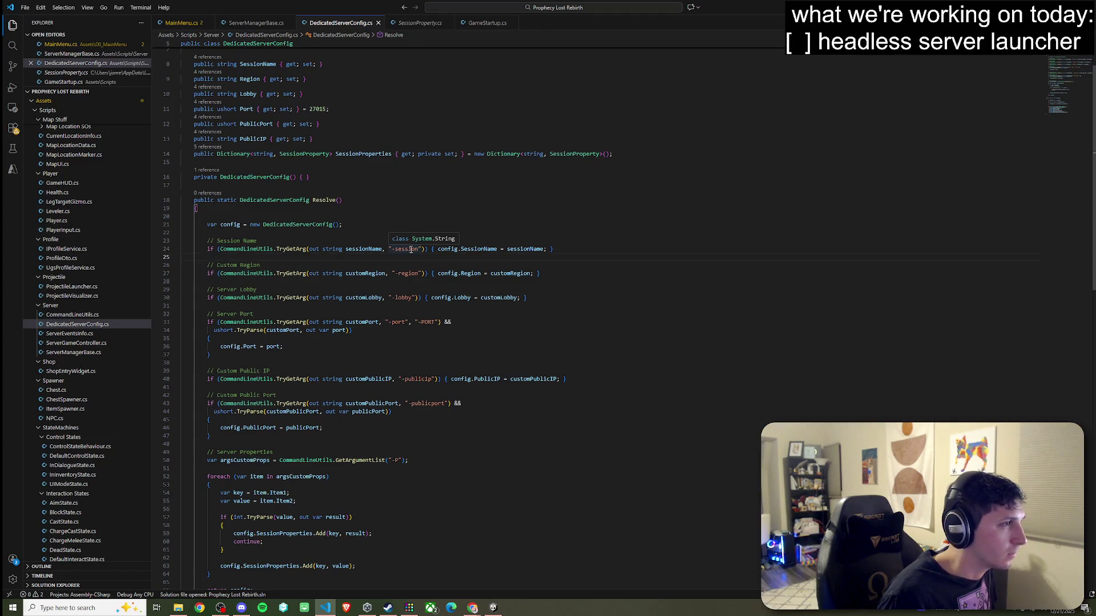
{"action": "left_click", "coordinate": [478, 249]}
{"action": "left_click", "coordinate": [522, 249]}
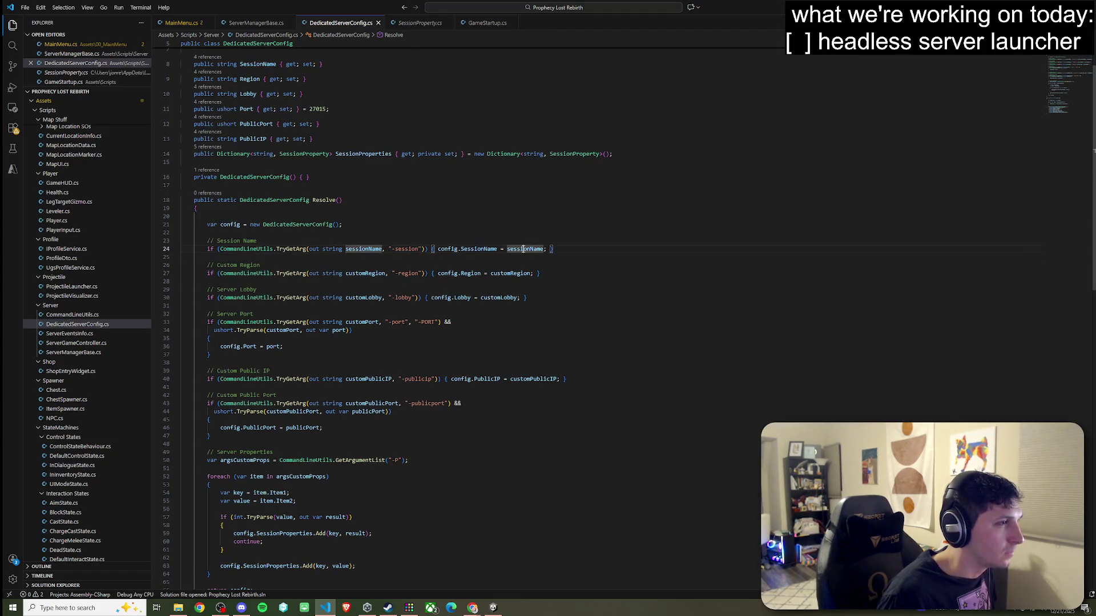
{"action": "left_click", "coordinate": [464, 249]}
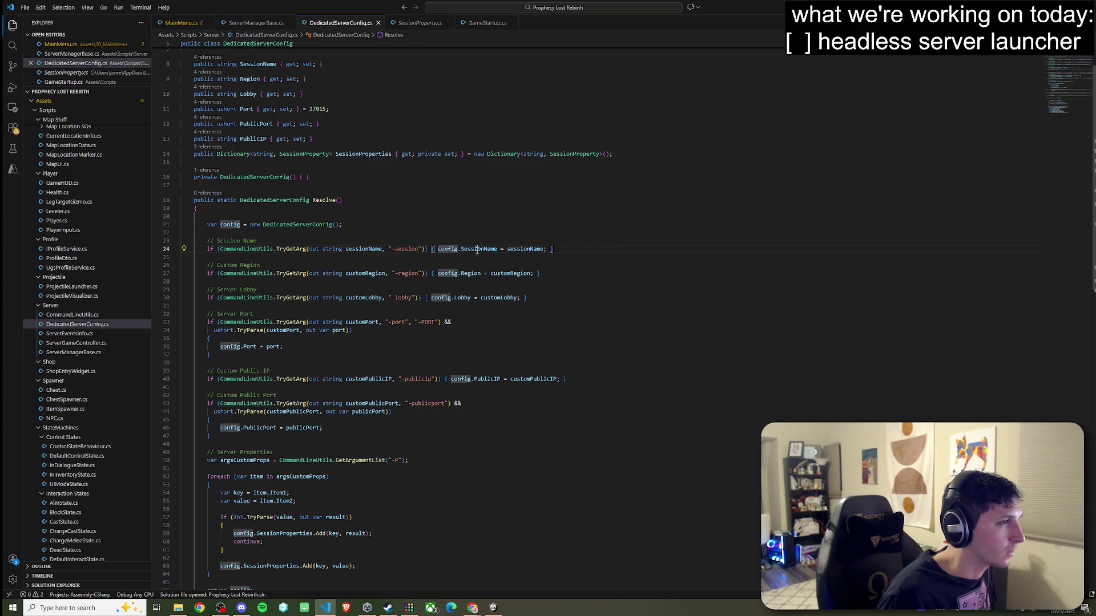
{"action": "left_click", "coordinate": [524, 249]}
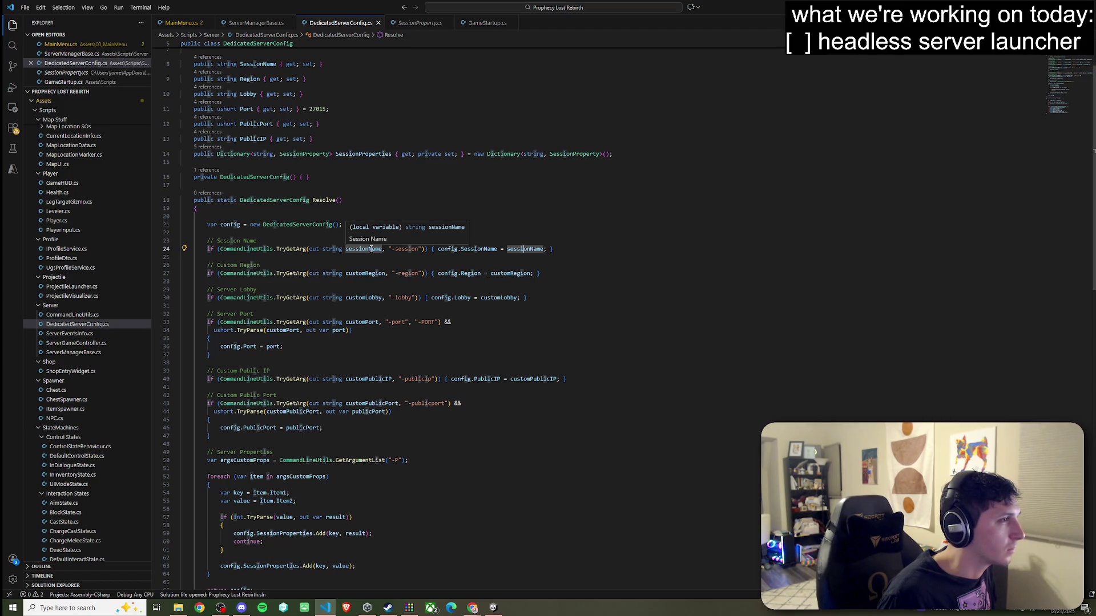
{"action": "left_click", "coordinate": [426, 255]}
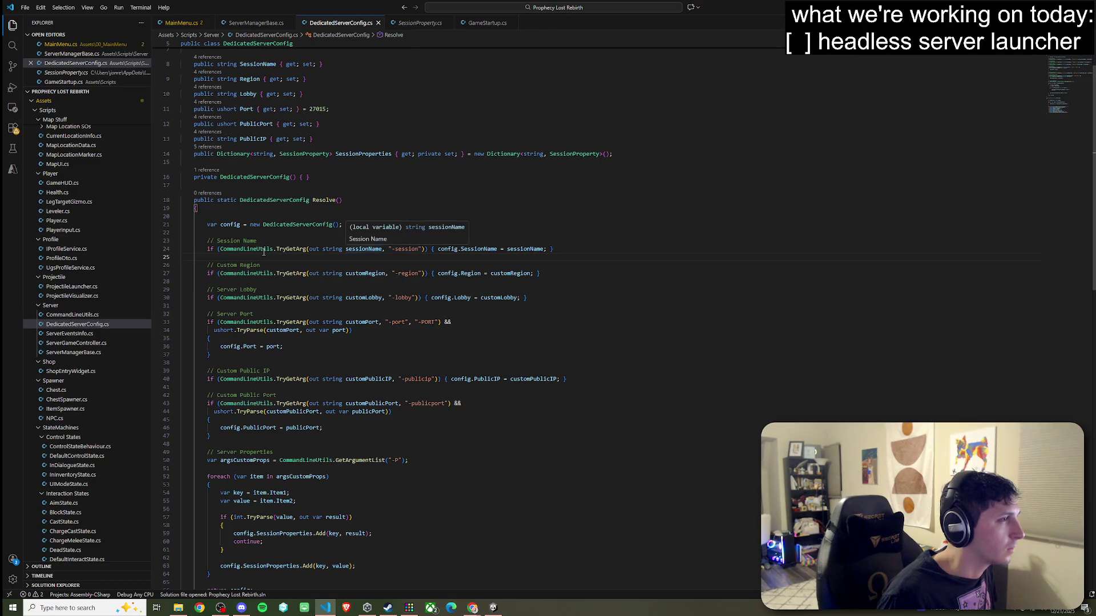
{"action": "left_click", "coordinate": [305, 226]}
{"action": "right_click", "coordinate": [305, 226]}
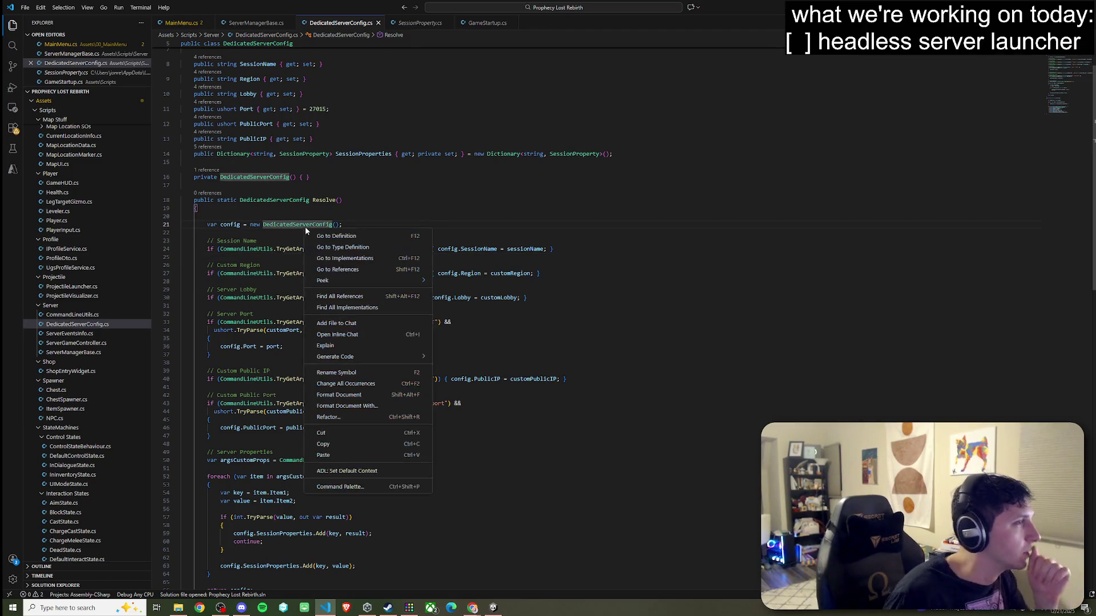
Dismiss the symbol menu, check SessionName's uses, and scroll down to StartUgsMatchmaker in MainMenu.cs.
{"action": "scroll", "coordinate": [275, 265], "scroll_direction": "up", "scroll_amount": 2}
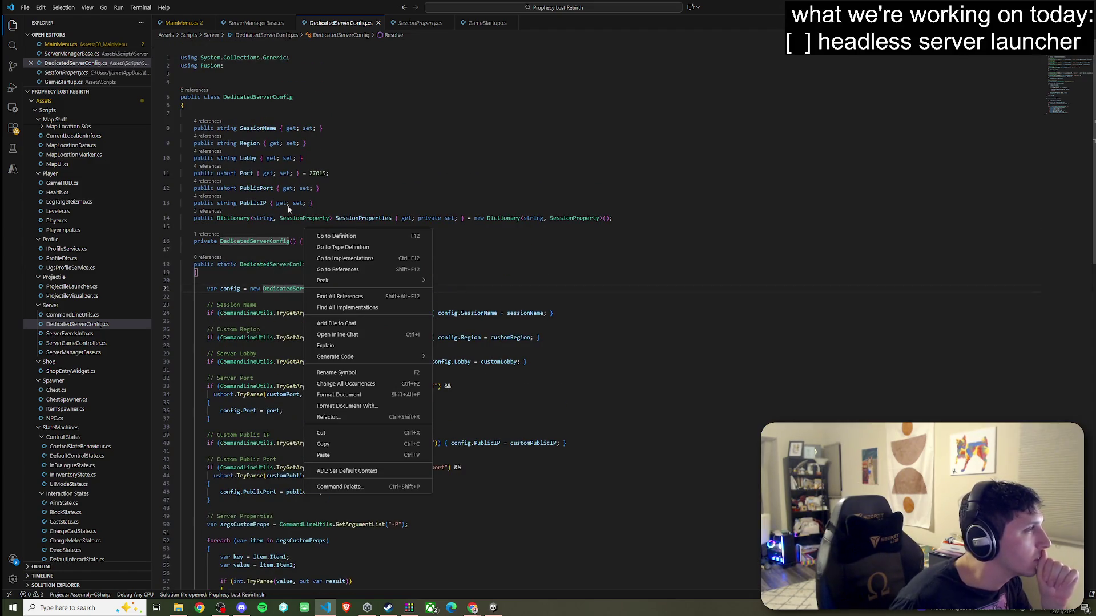
{"action": "key", "text": "Escape"}
{"action": "left_click", "coordinate": [264, 129]}
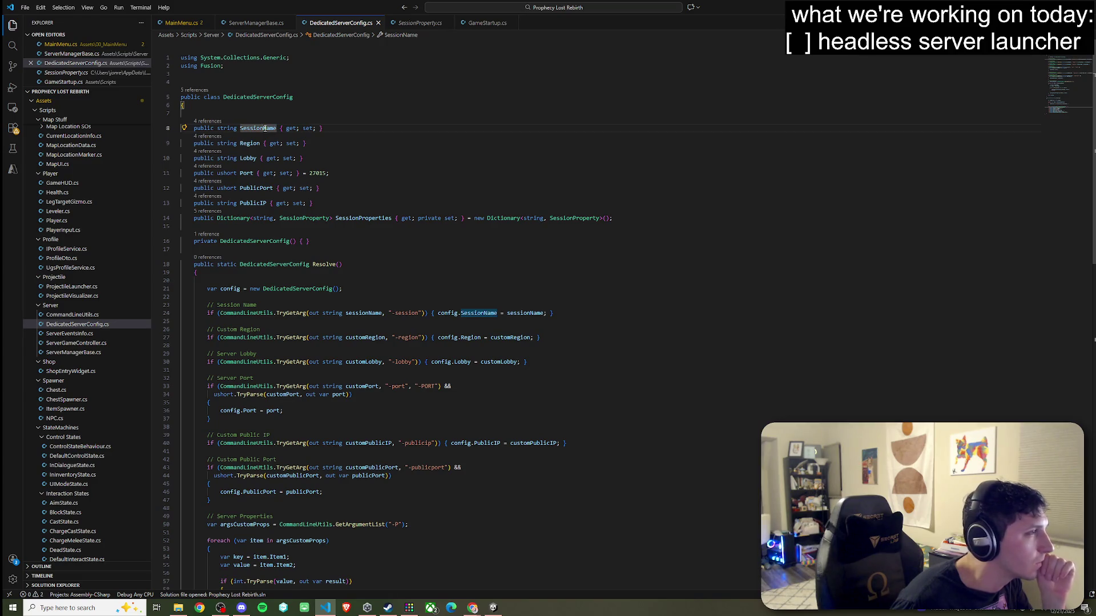
{"action": "scroll", "coordinate": [297, 299], "scroll_direction": "down", "scroll_amount": 10}
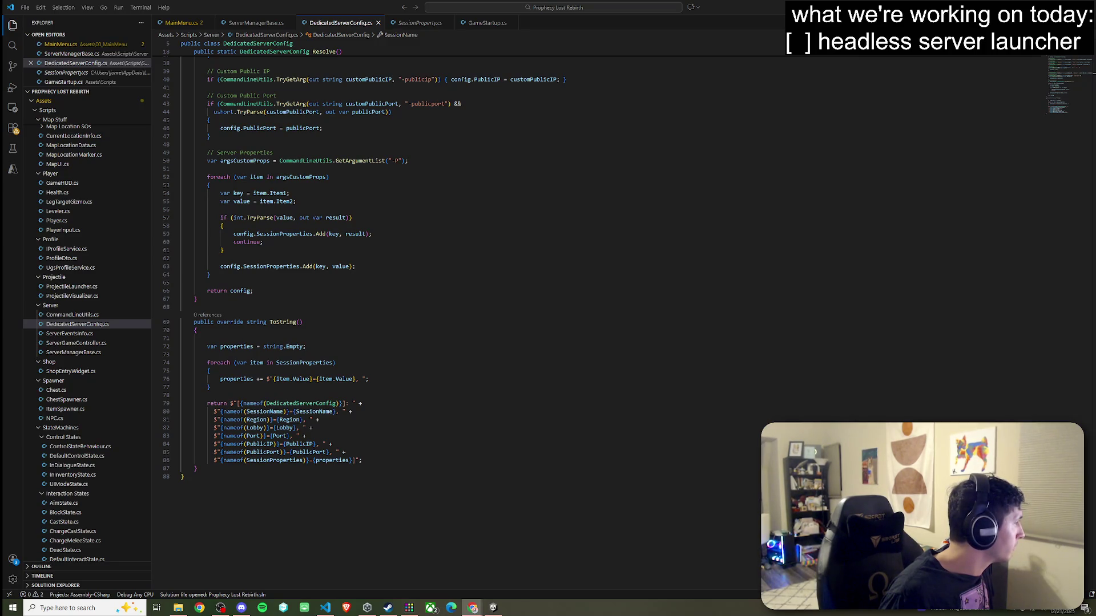
{"action": "scroll", "coordinate": [319, 229], "scroll_direction": "down", "scroll_amount": 15}
{"action": "scroll", "coordinate": [317, 261], "scroll_direction": "down", "scroll_amount": 20}
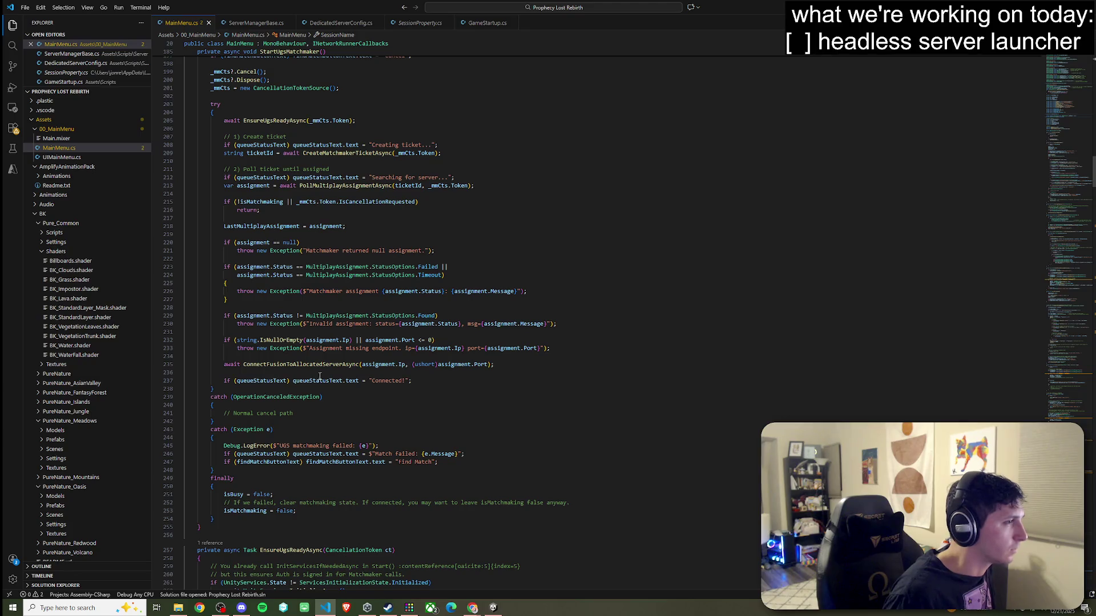
Jump to ConnectFusionToAllocatedServerAsync, inspect the line 352 SessionName/MatchId assignment, and save MainMenu.cs.
{"action": "right_click", "coordinate": [327, 365]}
{"action": "left_click", "coordinate": [354, 118]}
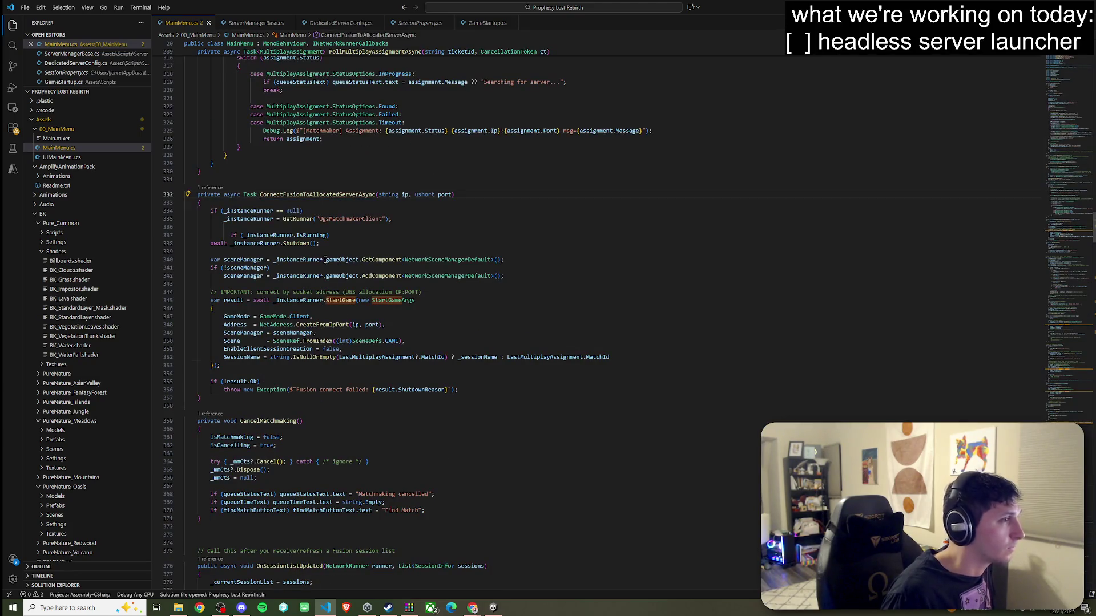
{"action": "left_click", "coordinate": [377, 357]}
{"action": "left_click", "coordinate": [433, 356]}
{"action": "left_click", "coordinate": [478, 357]}
{"action": "left_click", "coordinate": [530, 357]}
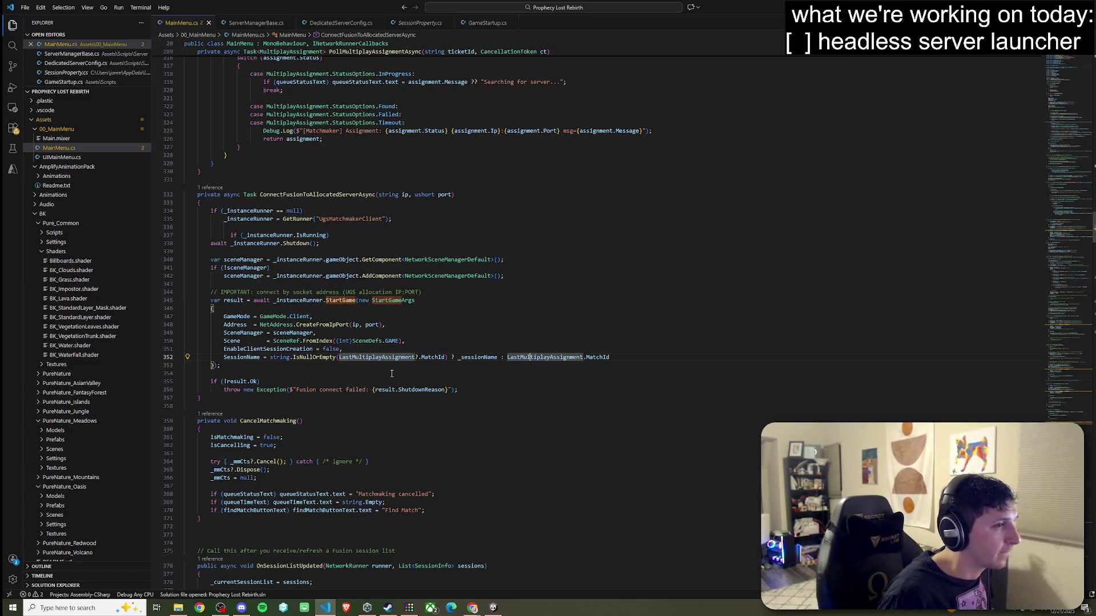
{"action": "left_click", "coordinate": [602, 357]}
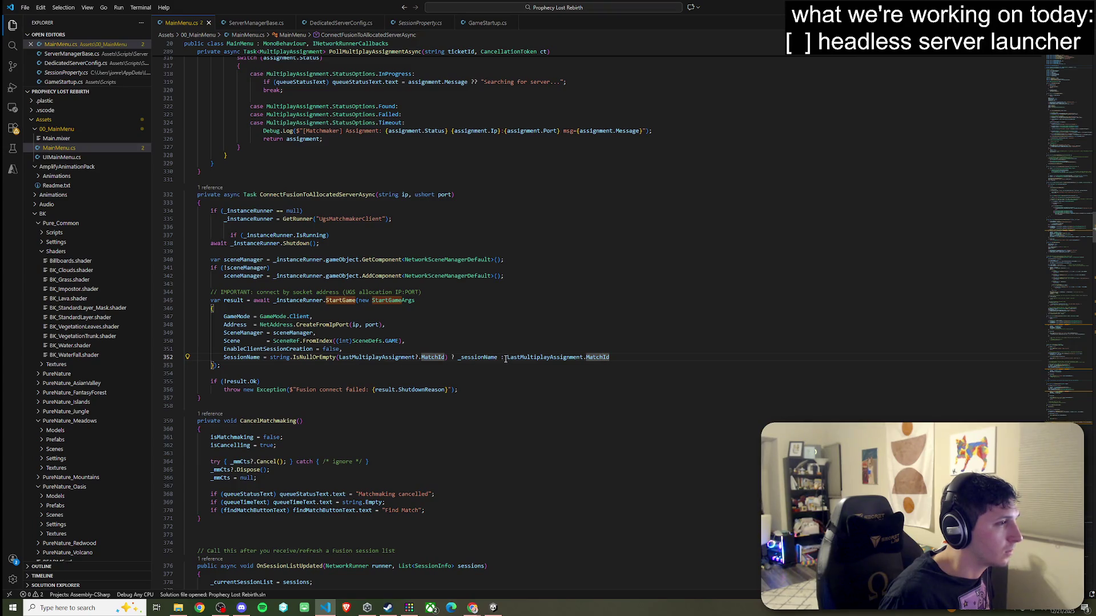
{"action": "left_click", "coordinate": [635, 357]}
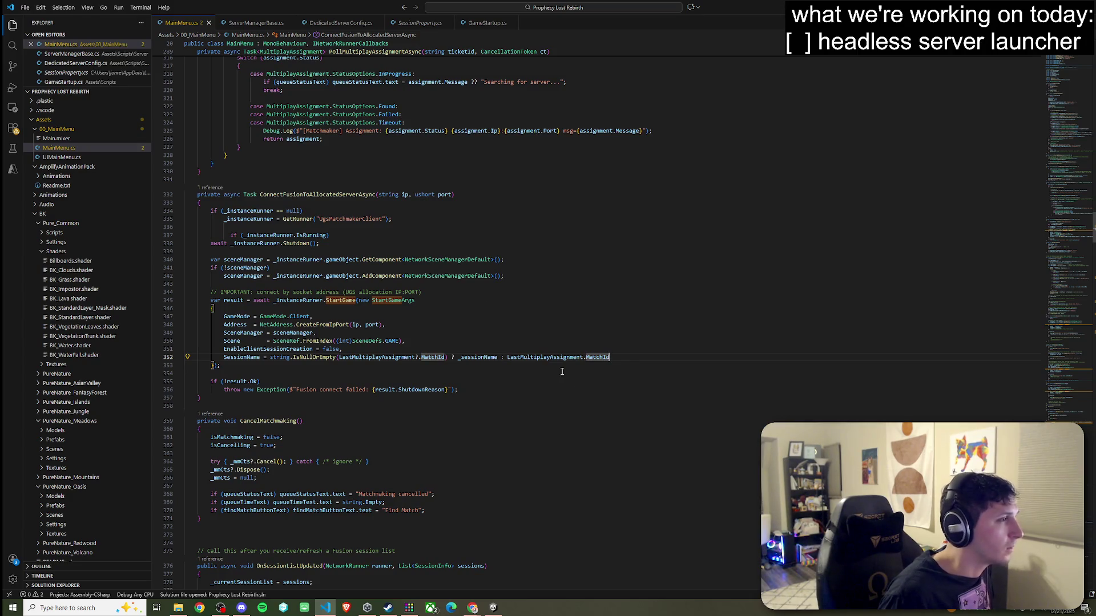
{"action": "left_click", "coordinate": [25, 7]}
{"action": "left_click", "coordinate": [55, 156]}
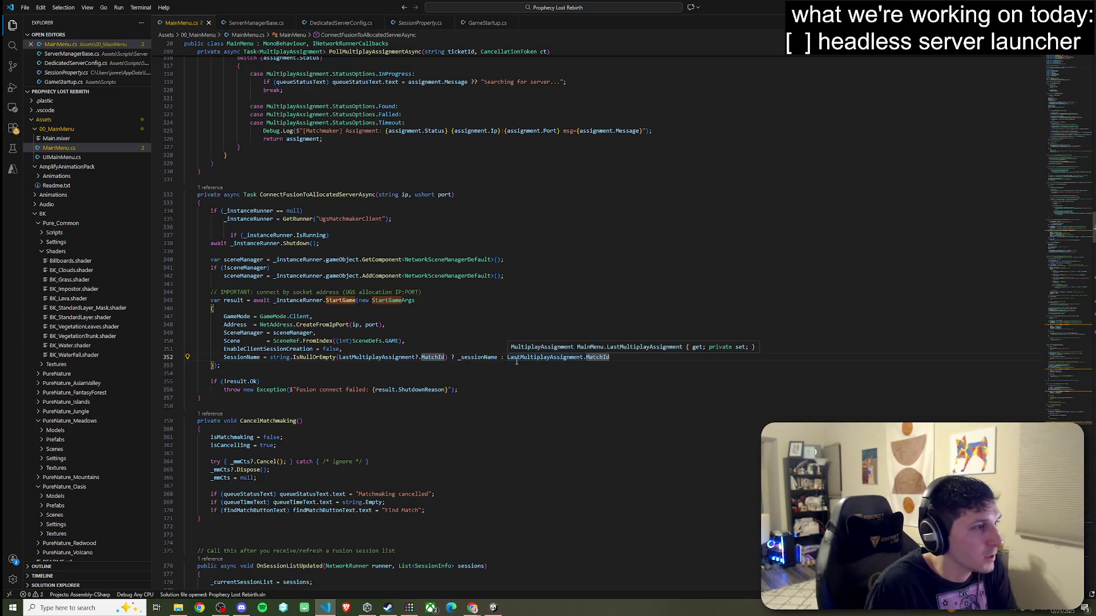
{"action": "left_click", "coordinate": [593, 358]}
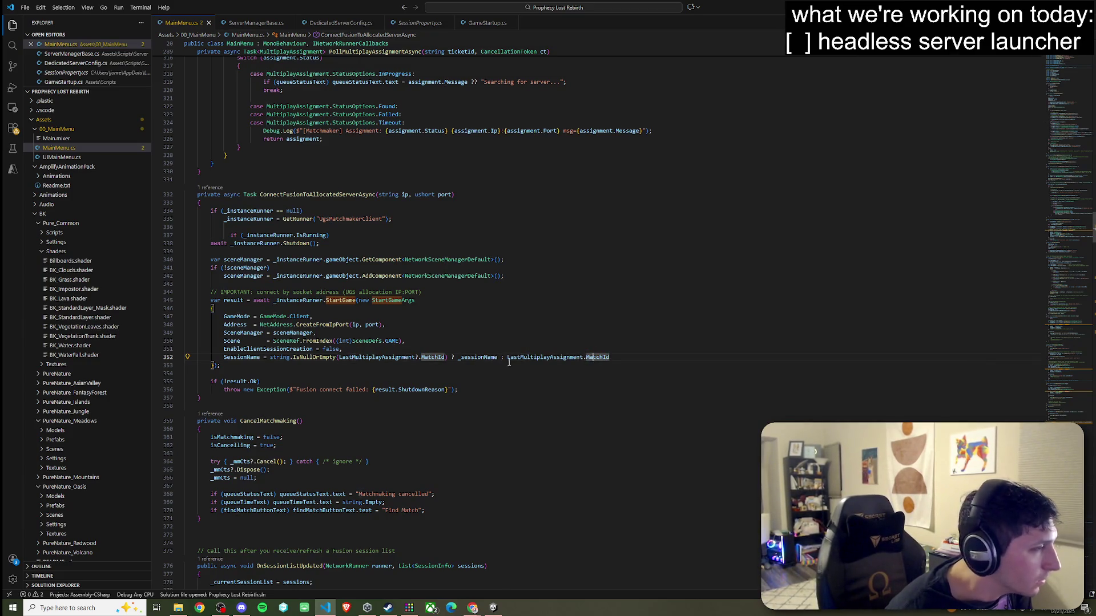
Go to the _sessionName declaration from line 352.
{"action": "left_click", "coordinate": [479, 358]}
{"action": "right_click", "coordinate": [487, 361]}
{"action": "left_click", "coordinate": [487, 362]}
{"action": "right_click", "coordinate": [488, 361]}
{"action": "left_click", "coordinate": [518, 101]}
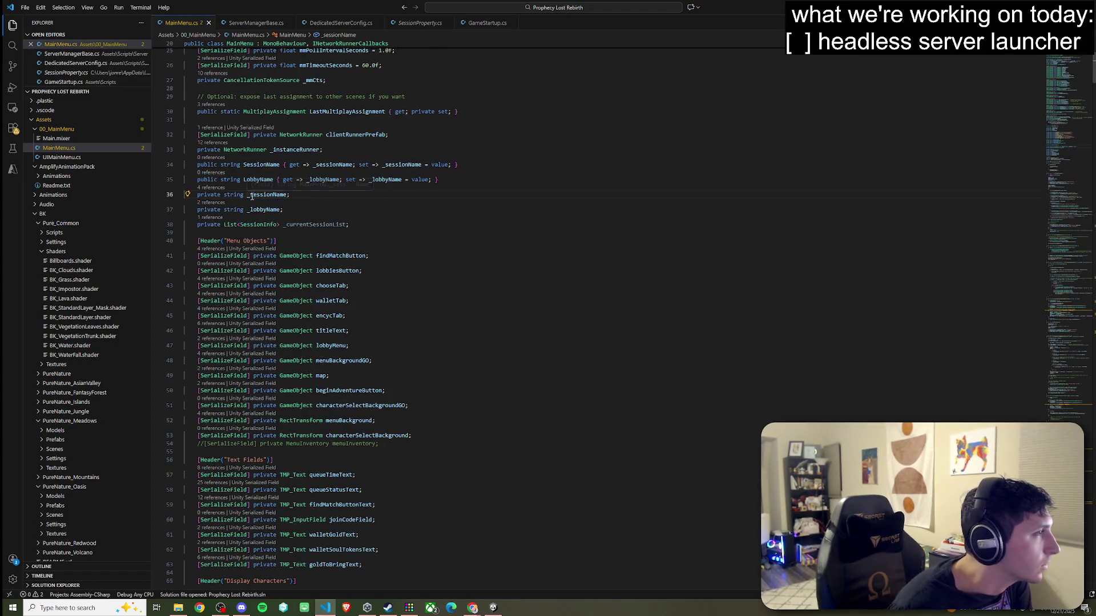
Find all references to the SessionName property on line 34.
{"action": "left_click", "coordinate": [270, 165]}
{"action": "right_click", "coordinate": [270, 165]}
{"action": "left_click", "coordinate": [269, 173]}
{"action": "right_click", "coordinate": [268, 173]}
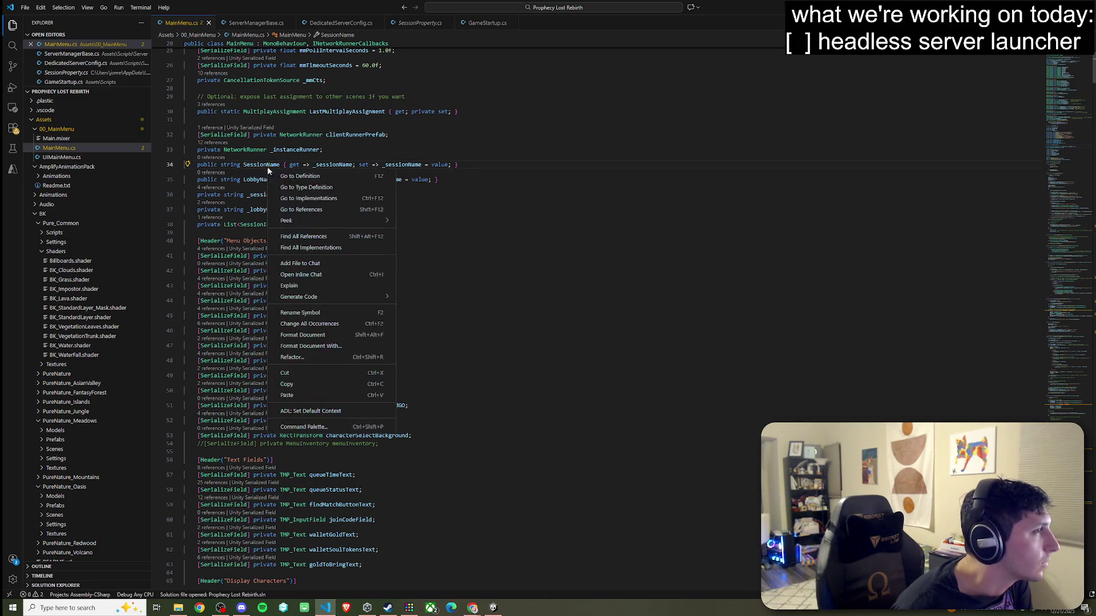
{"action": "left_click", "coordinate": [311, 237]}
{"action": "left_click", "coordinate": [68, 55]}
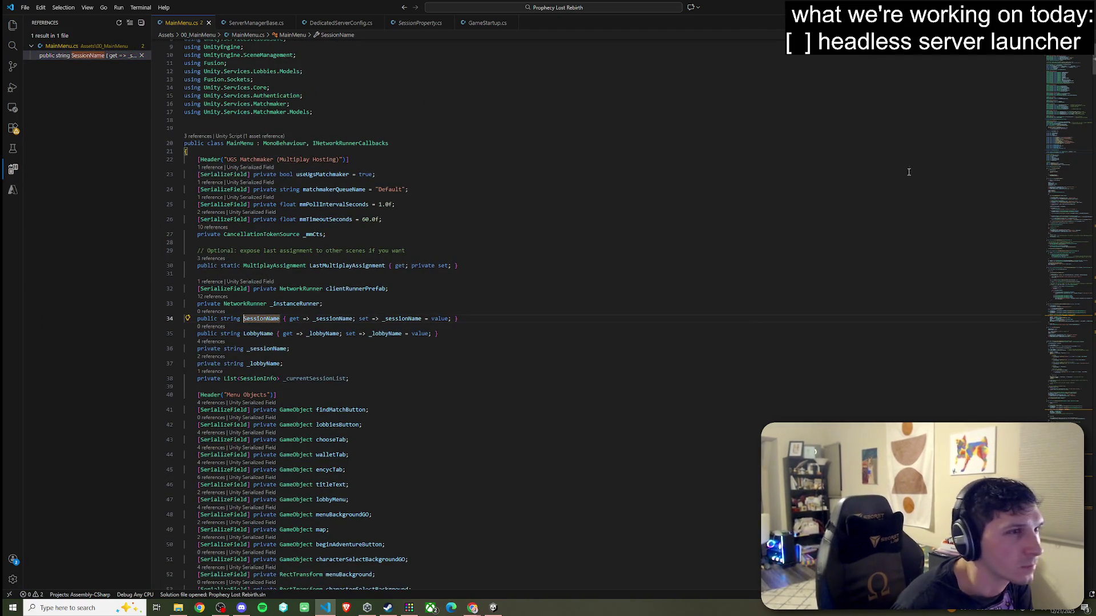
Go to the ConnectFusionToAllocatedServerAsync definition and select _sessionName in line 352's StartGame arguments.
{"action": "scroll", "coordinate": [643, 239], "scroll_direction": "down", "scroll_amount": 15}
{"action": "scroll", "coordinate": [532, 244], "scroll_direction": "down", "scroll_amount": 15}
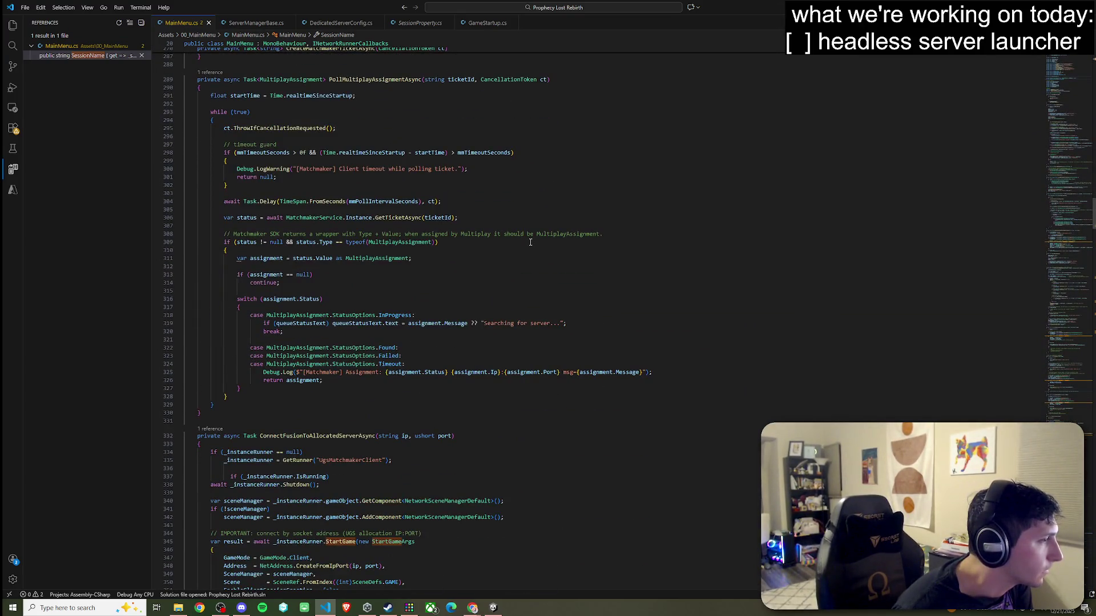
{"action": "scroll", "coordinate": [519, 257], "scroll_direction": "down", "scroll_amount": 4}
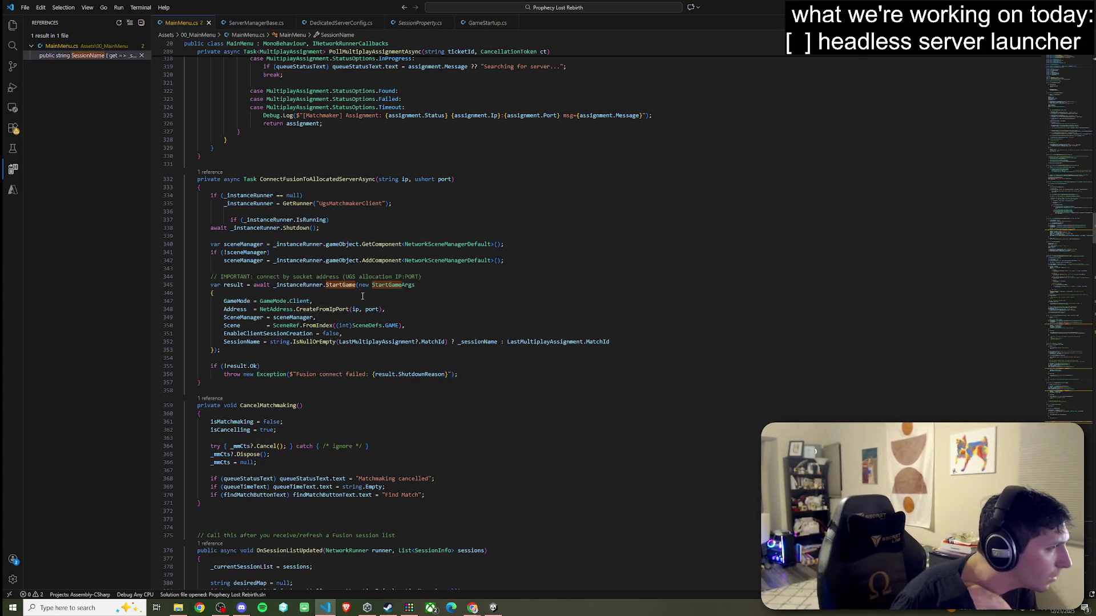
{"action": "scroll", "coordinate": [354, 343], "scroll_direction": "down", "scroll_amount": 7}
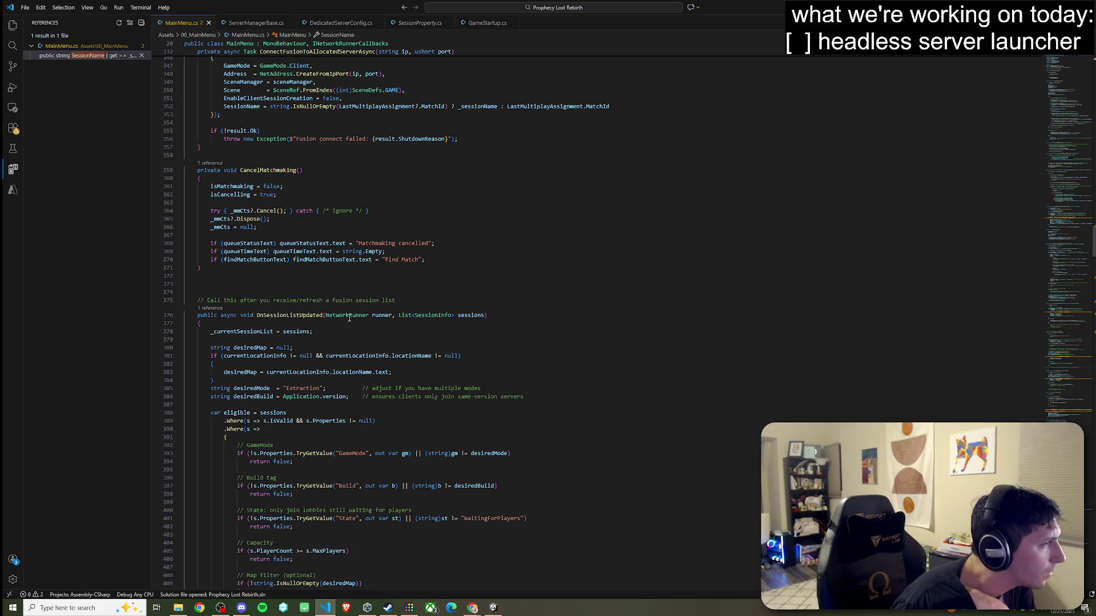
{"action": "scroll", "coordinate": [418, 369], "scroll_direction": "up", "scroll_amount": 20}
{"action": "scroll", "coordinate": [417, 369], "scroll_direction": "down", "scroll_amount": 10}
{"action": "right_click", "coordinate": [304, 453]}
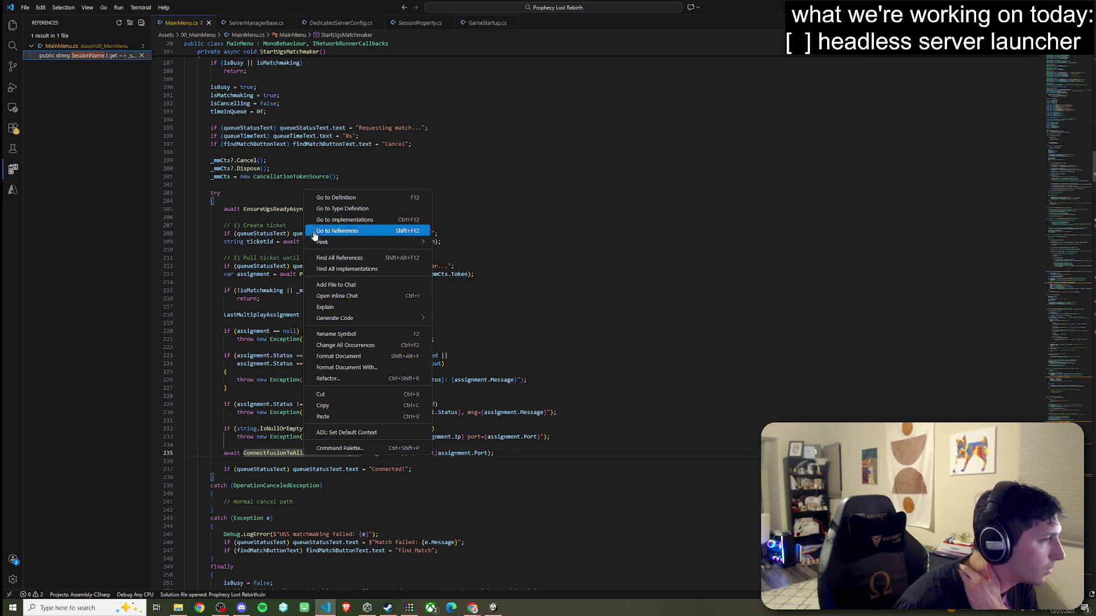
{"action": "left_click", "coordinate": [313, 232]}
{"action": "left_click", "coordinate": [347, 302]}
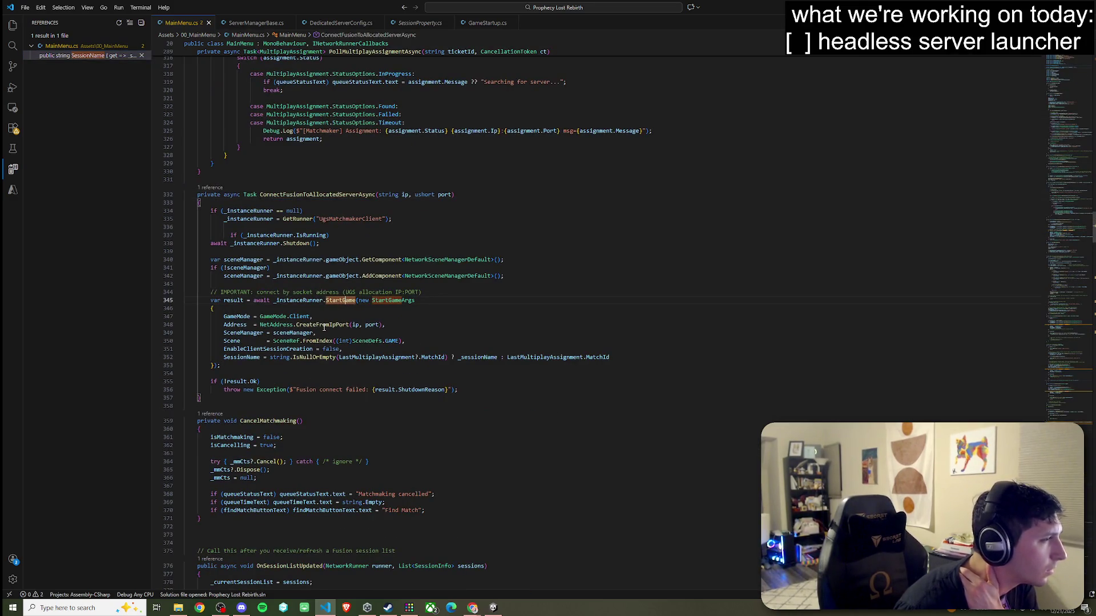
{"action": "double_click", "coordinate": [487, 356]}
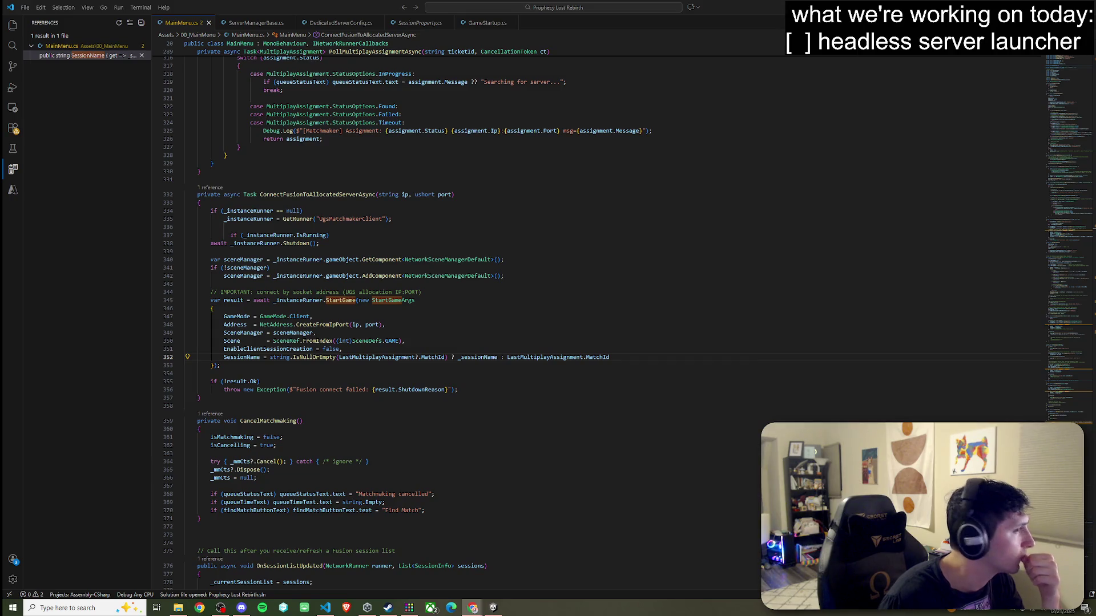
Delete the SessionName line and trailing comma from MainMenu.cs's StartGameArgs, save, and switch to ServerManagerBase.cs.
{"action": "triple_click", "coordinate": [317, 358]}
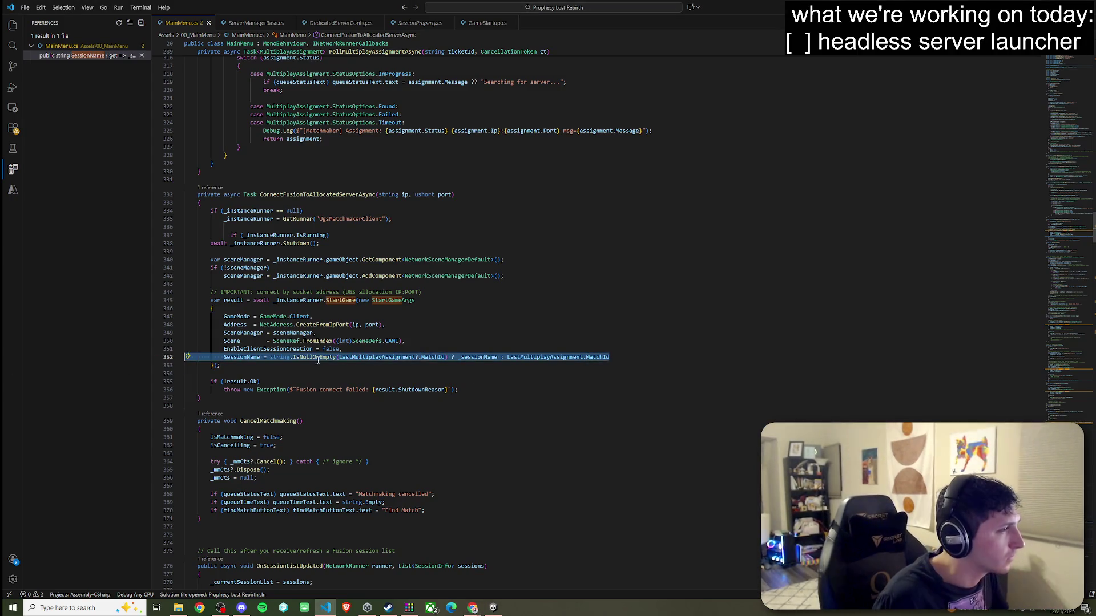
{"action": "key", "text": "BackSpace"}
{"action": "key", "text": "Up"}
{"action": "key", "text": "End"}
{"action": "key", "text": "BackSpace"}
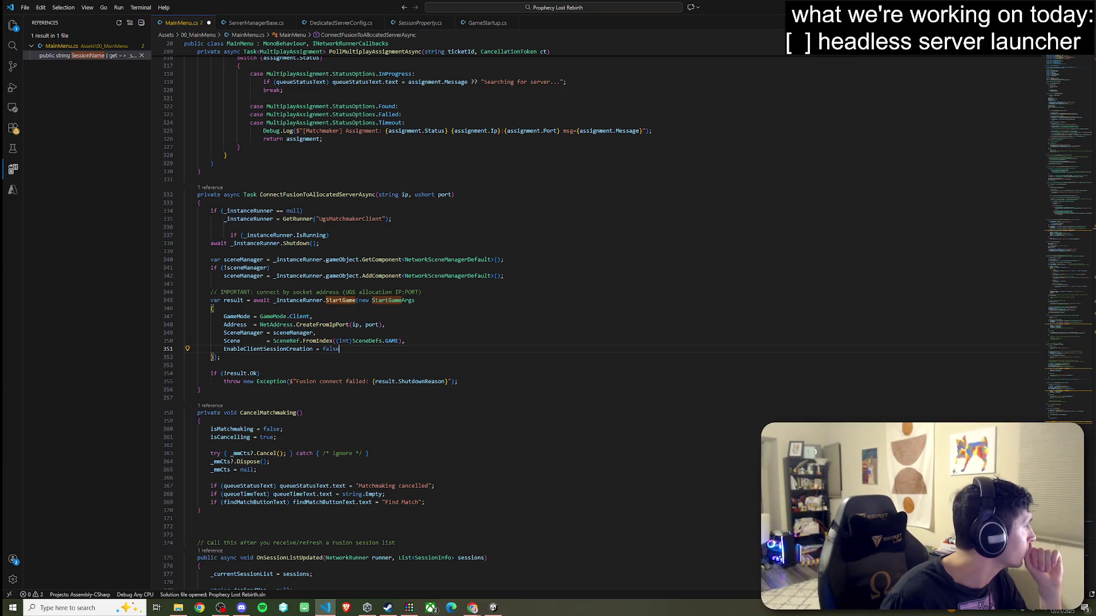
{"action": "left_click", "coordinate": [25, 8]}
{"action": "left_click", "coordinate": [109, 147]}
{"action": "left_click", "coordinate": [256, 22]}
{"action": "scroll", "coordinate": [289, 222], "scroll_direction": "down", "scroll_amount": 5}
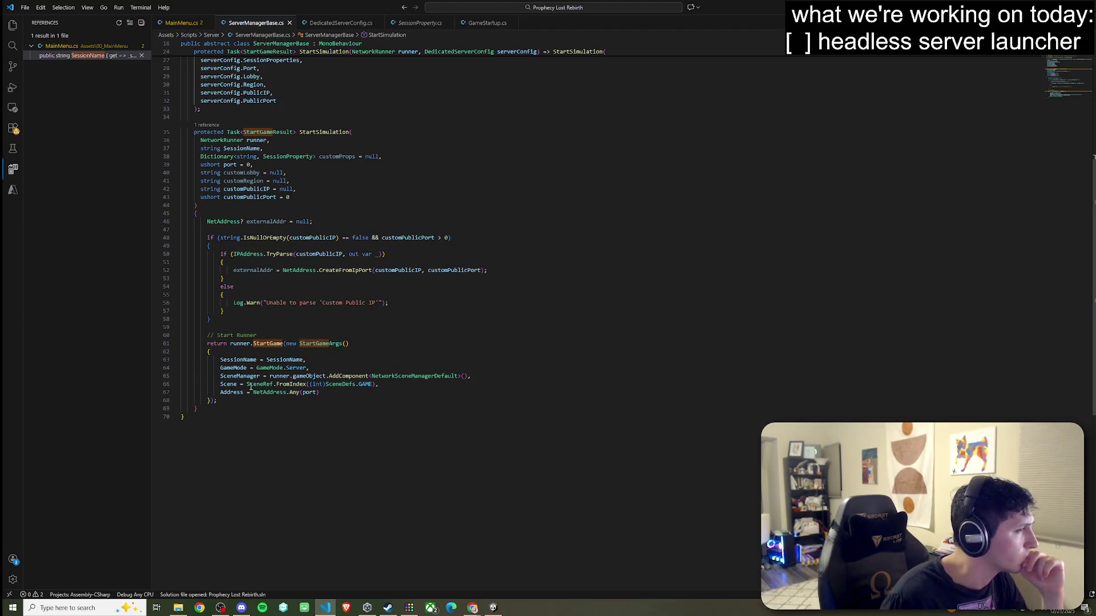
Delete the 'SessionName = SessionName' line from StartSimulation in ServerManagerBase.cs.
{"action": "mouse_move", "coordinate": [236, 384]}
{"action": "triple_click", "coordinate": [239, 359]}
{"action": "key", "text": "BackSpace"}
{"action": "left_click", "coordinate": [333, 359]}
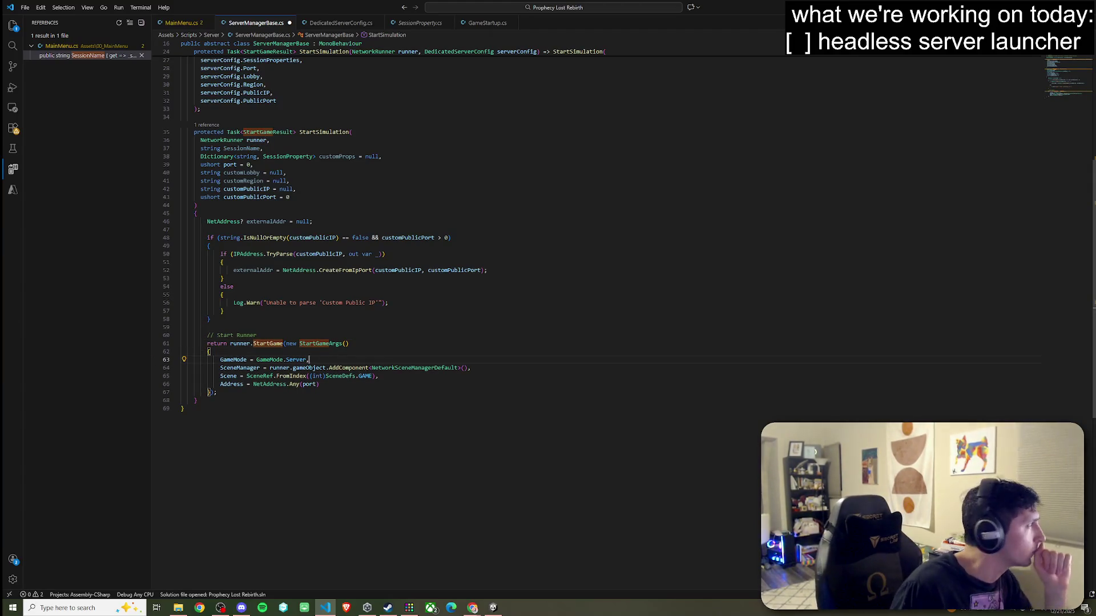
Save ServerManagerBase.cs and return to the Unity Editor.
{"action": "key", "text": "alt+Tab"}
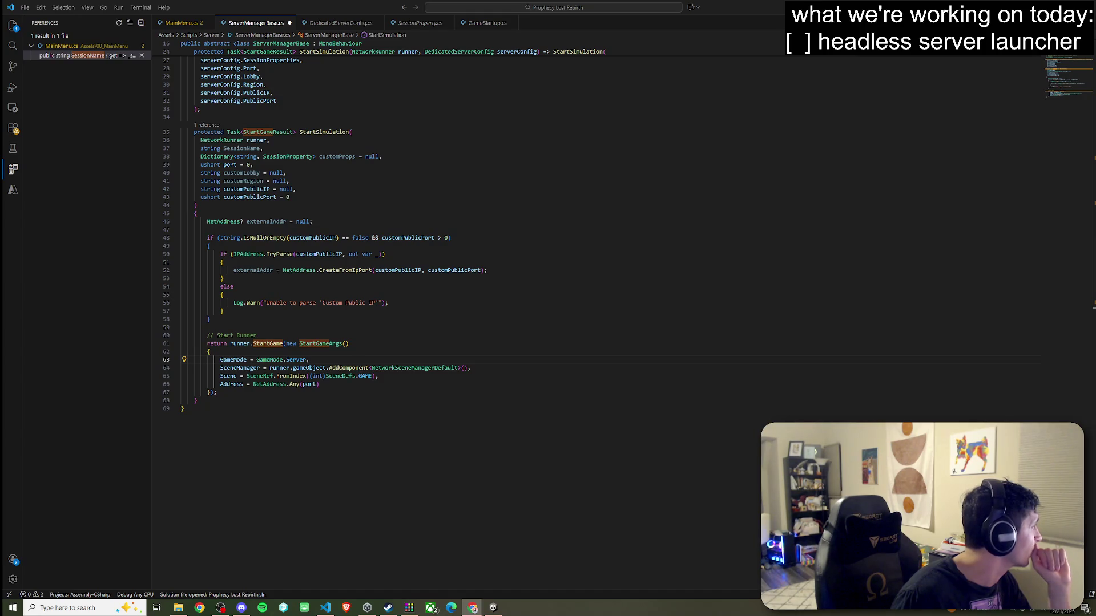
{"action": "left_click", "coordinate": [24, 7]}
{"action": "left_click", "coordinate": [60, 172]}
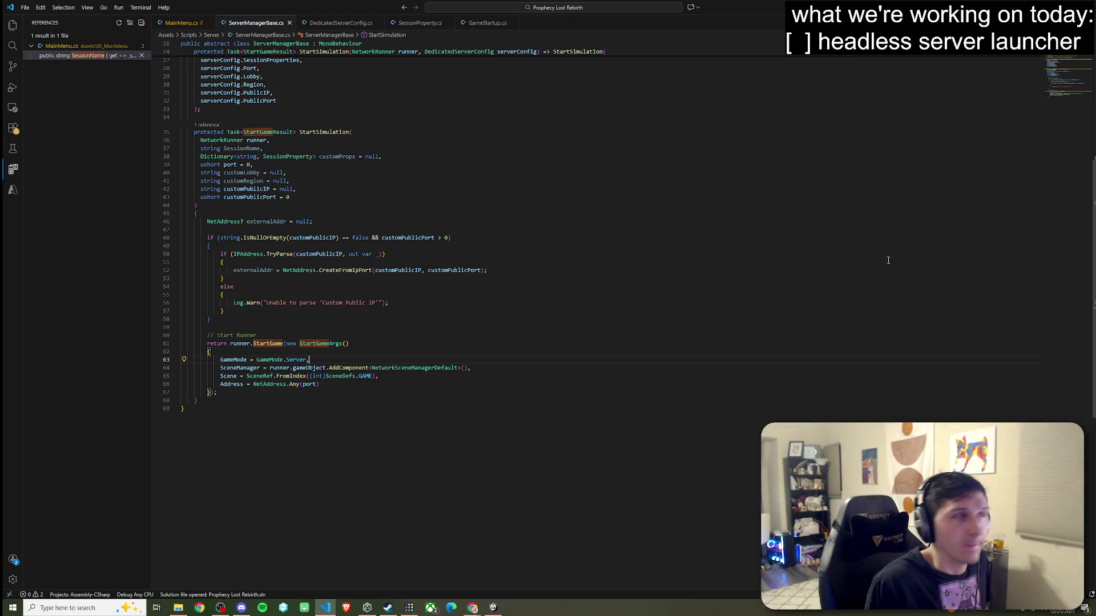
{"action": "left_click", "coordinate": [25, 6]}
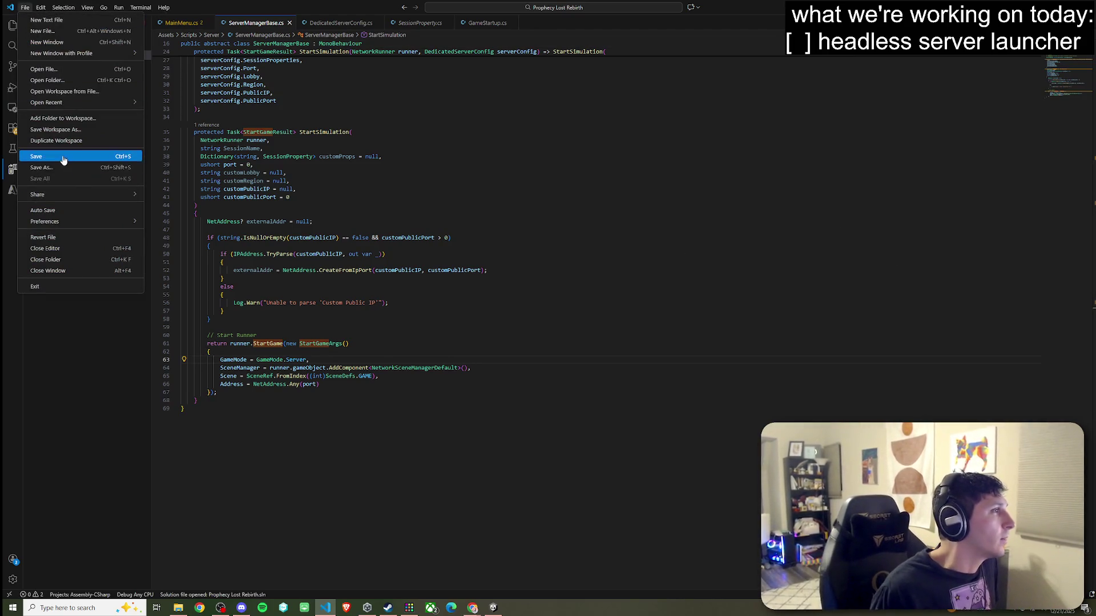
{"action": "left_click", "coordinate": [60, 172]}
{"action": "key", "text": "alt+Tab"}
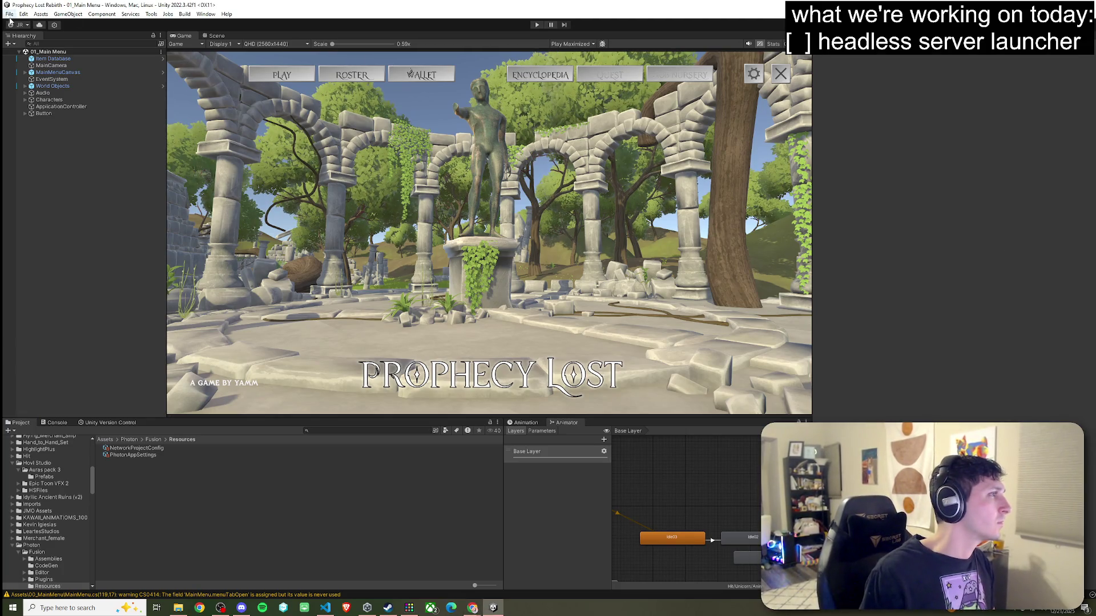
{"action": "left_click", "coordinate": [10, 14]}
Clear the old warnings from the Console.
{"action": "left_click", "coordinate": [10, 14]}
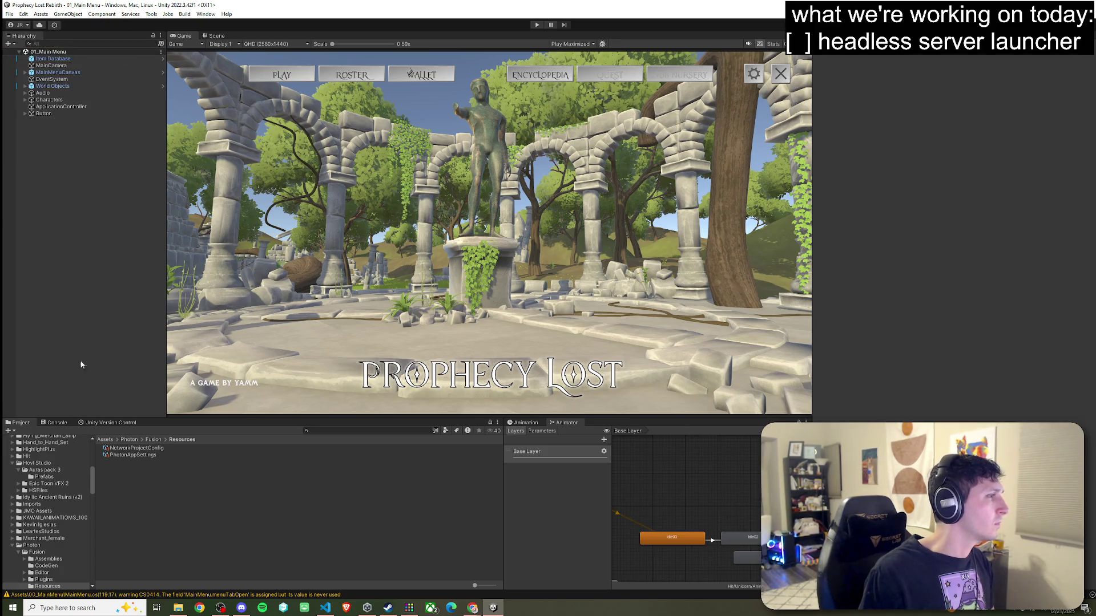
{"action": "left_click", "coordinate": [67, 423]}
{"action": "left_click", "coordinate": [11, 430]}
In Build Settings, select Dedicated Server with Linux as the target platform and switch to it.
{"action": "left_click", "coordinate": [9, 14]}
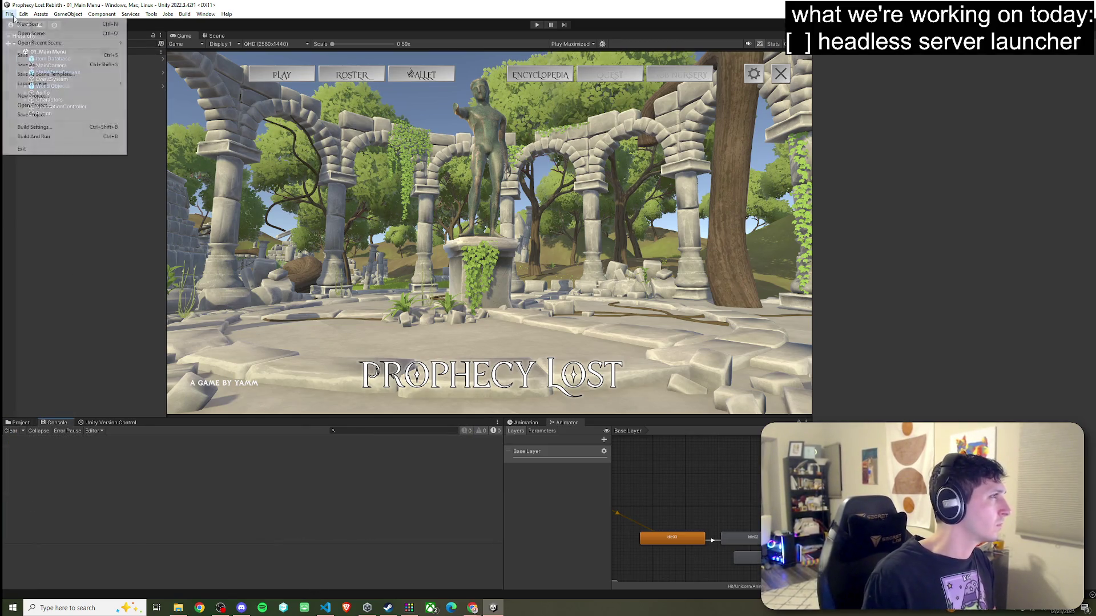
{"action": "left_click", "coordinate": [34, 126]}
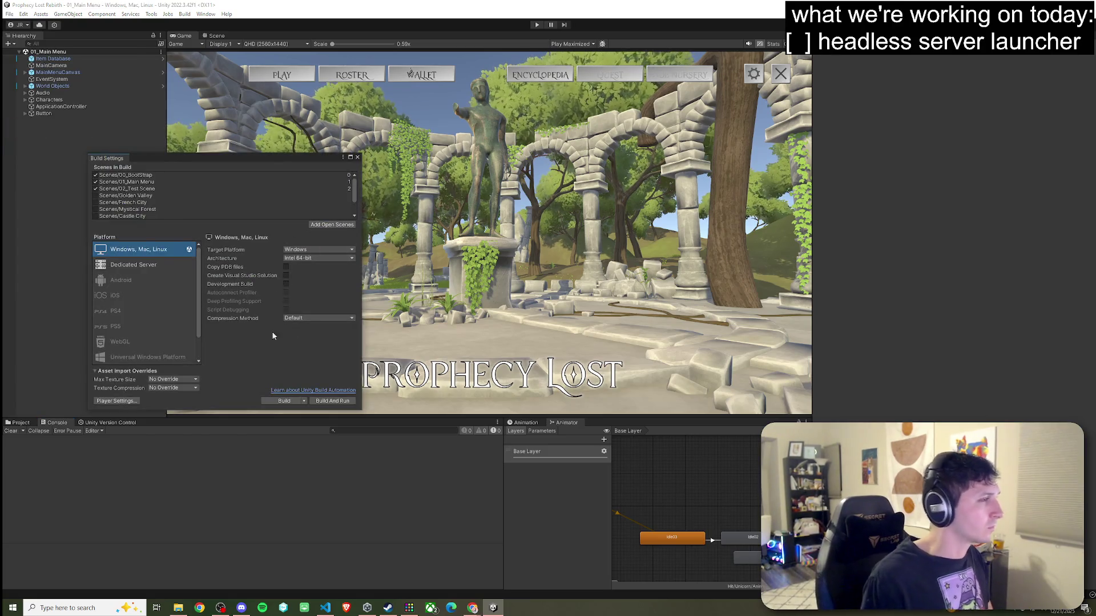
{"action": "left_click", "coordinate": [306, 251]}
{"action": "left_click", "coordinate": [299, 264]}
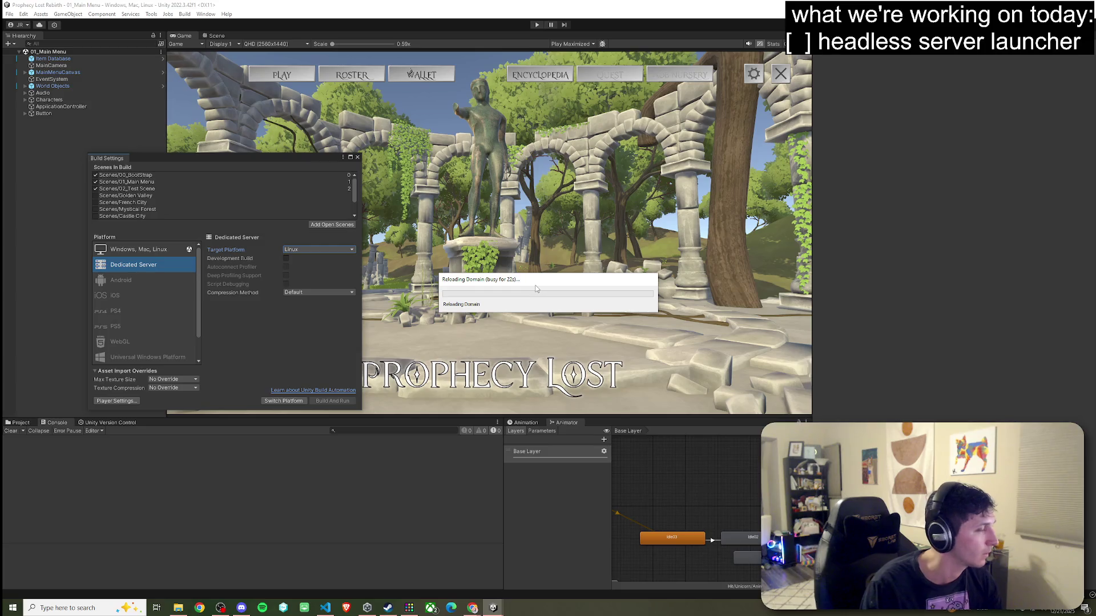
{"action": "left_click_drag", "start_coordinate": [544, 283], "coordinate": [510, 274]}
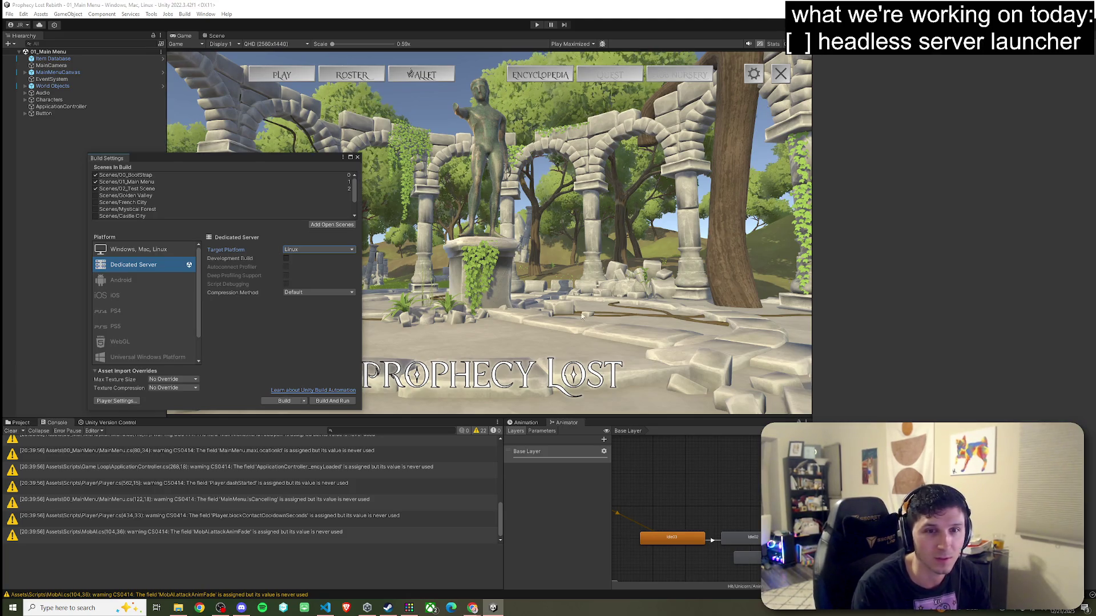
Reveal the Build button's extra options, including Clean Build, then dismiss them.
{"action": "left_click", "coordinate": [303, 402]}
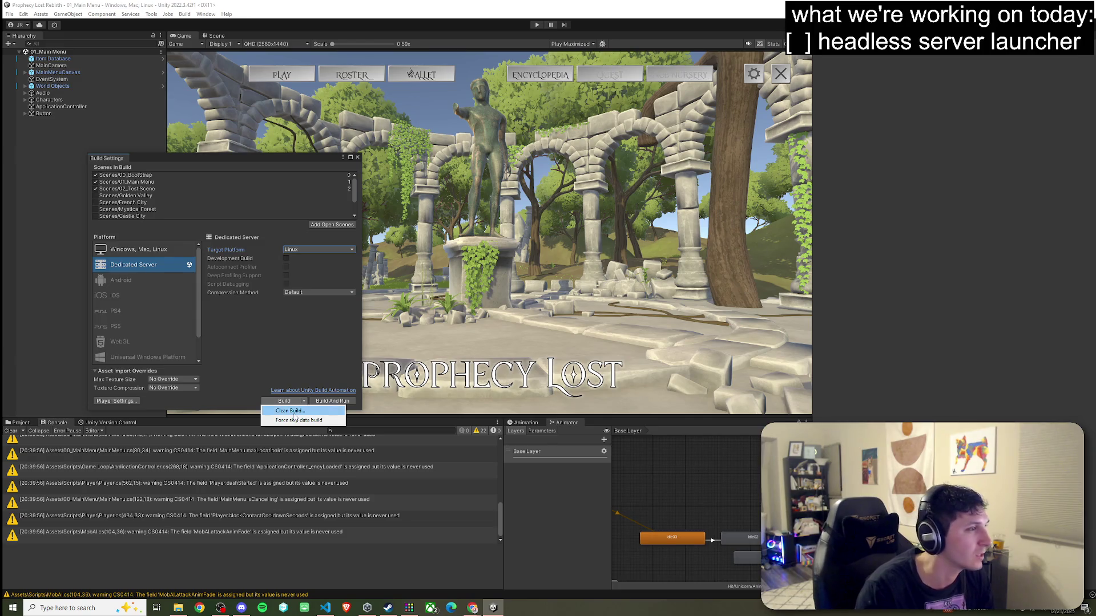
{"action": "key", "text": "Escape"}
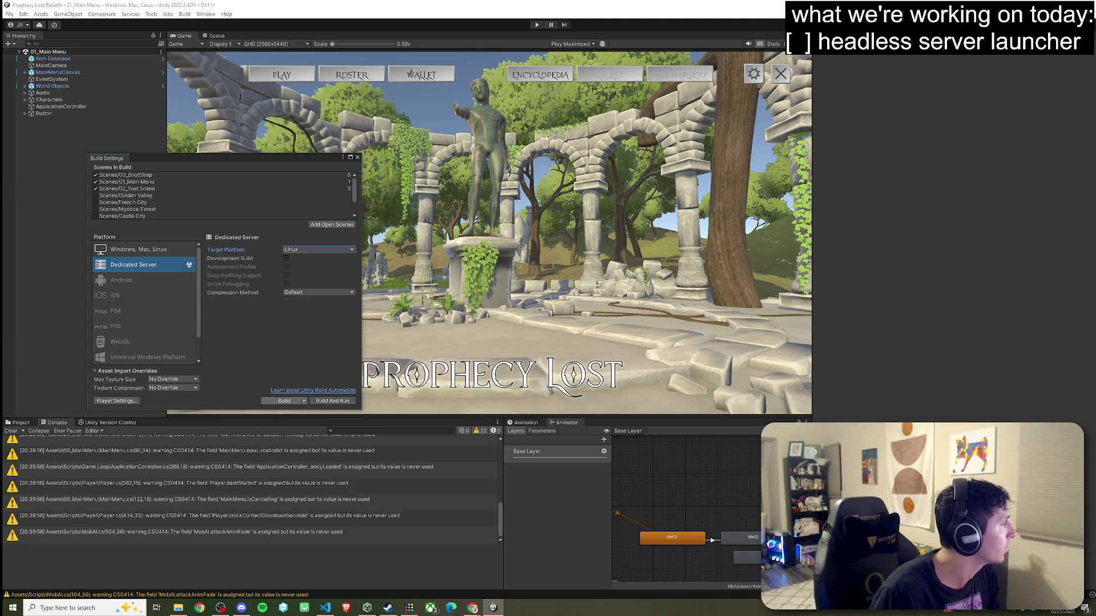
Build the Linux dedicated server player, then switch to the browser once it succeeds.
{"action": "key", "text": "ctrl+b"}
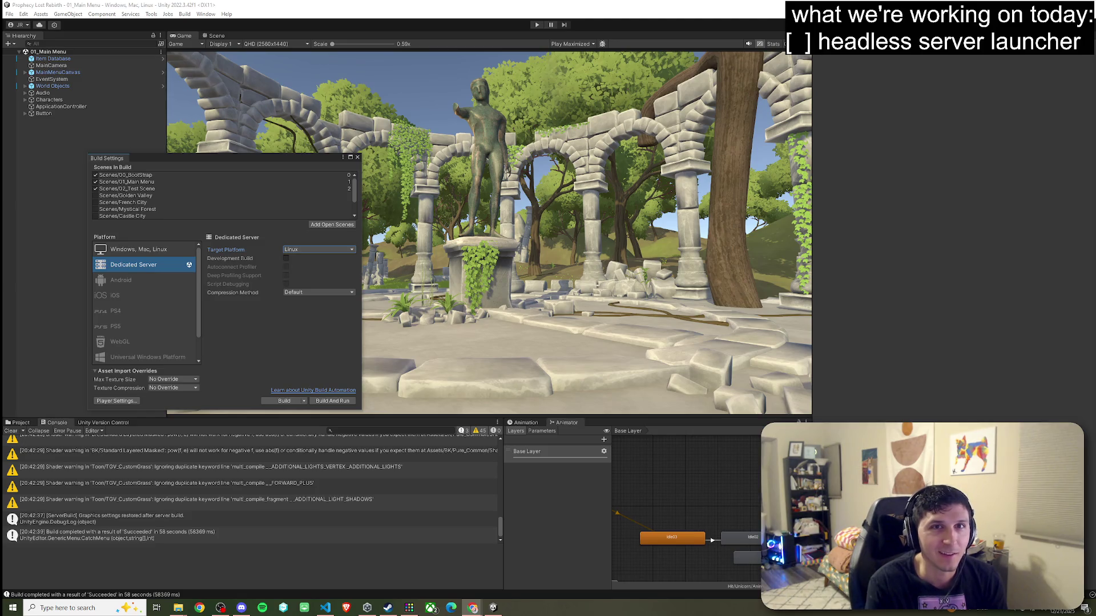
{"action": "key", "text": "alt+Tab"}
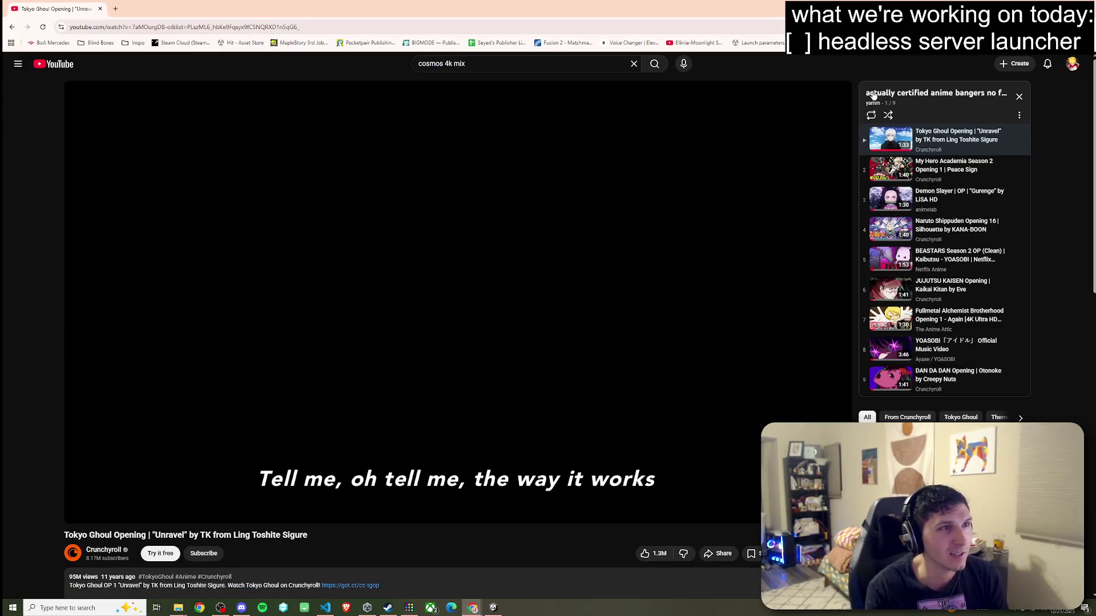
Select and deselect the playlist title, then minimise the browser to bring Unity back.
{"action": "mouse_move", "coordinate": [866, 93]}
{"action": "left_mouse_down"}
{"action": "mouse_move", "coordinate": [1002, 94]}
{"action": "mouse_move", "coordinate": [1014, 107]}
{"action": "left_mouse_up"}
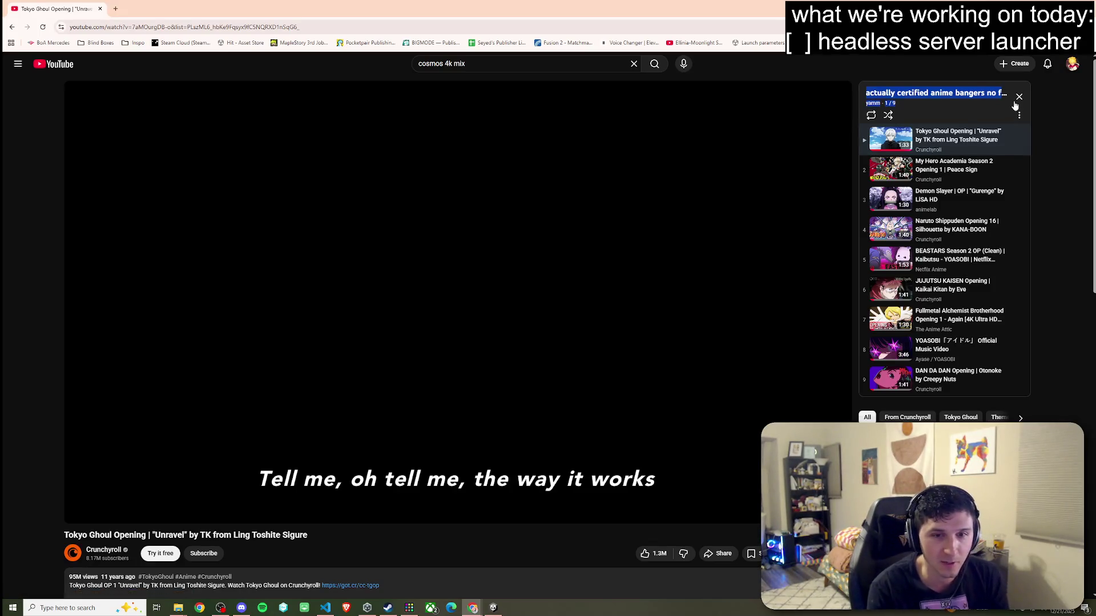
{"action": "left_click", "coordinate": [1056, 207]}
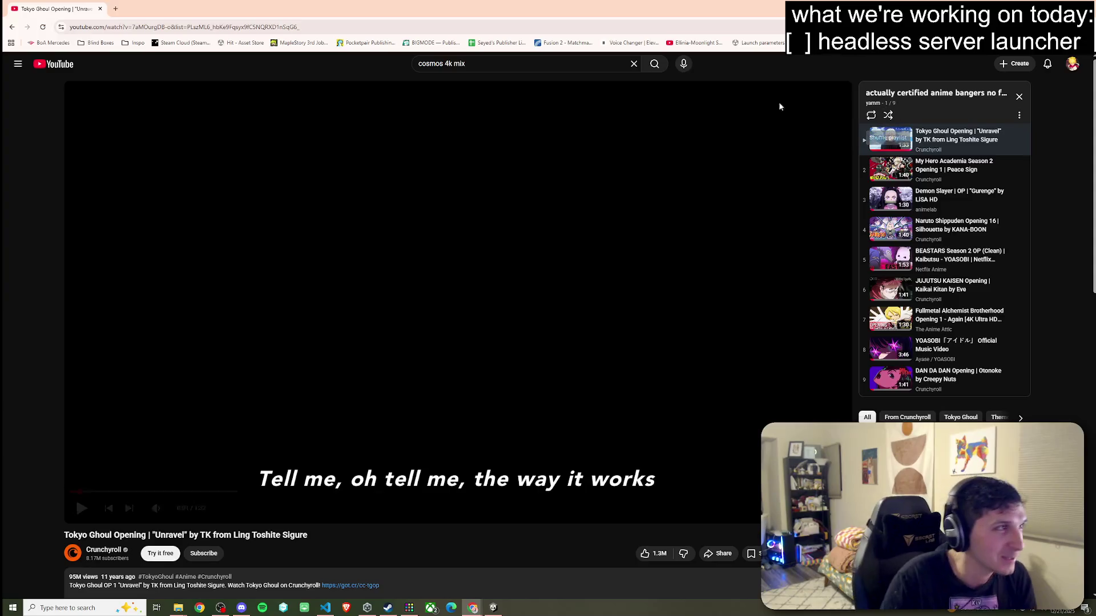
{"action": "key", "text": "super+Down"}
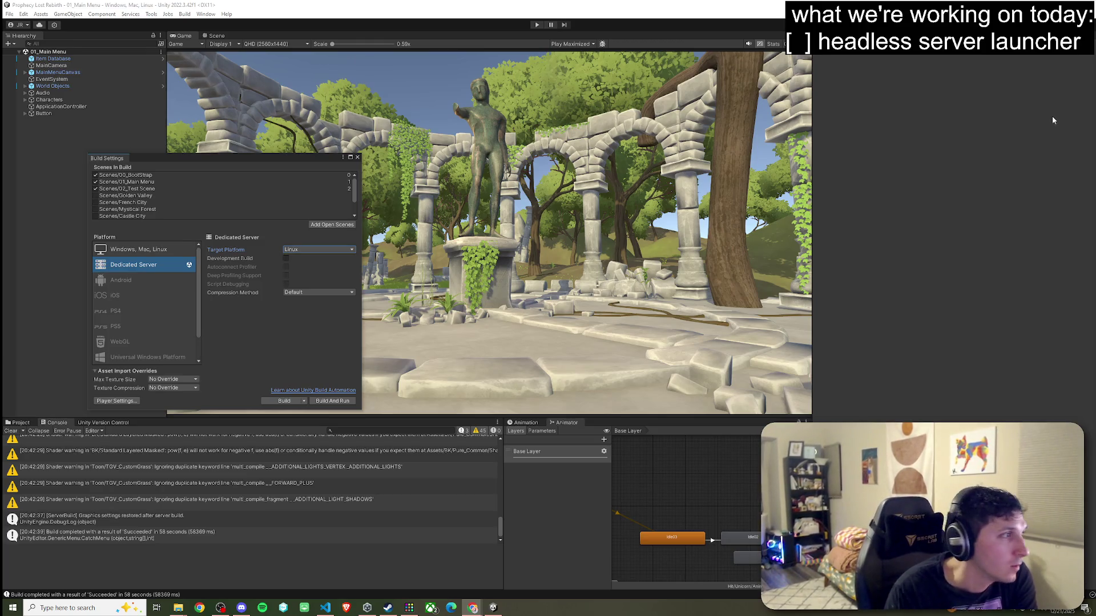
Switch the active platform to Windows, Mac, Linux with Windows as the target platform.
{"action": "left_click", "coordinate": [138, 249]}
{"action": "left_click", "coordinate": [314, 252]}
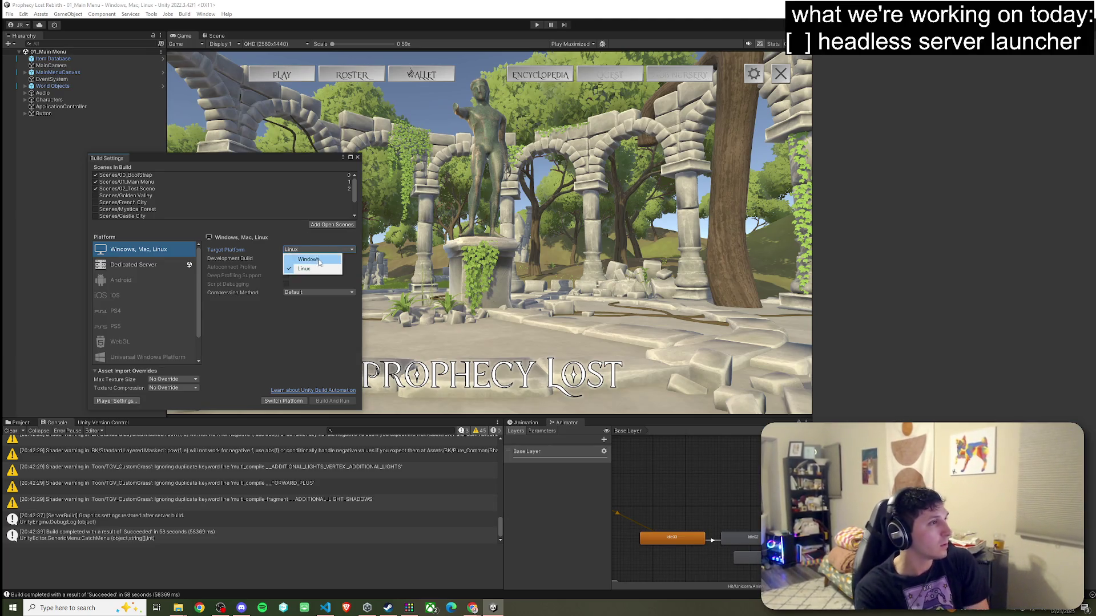
{"action": "left_click", "coordinate": [308, 259]}
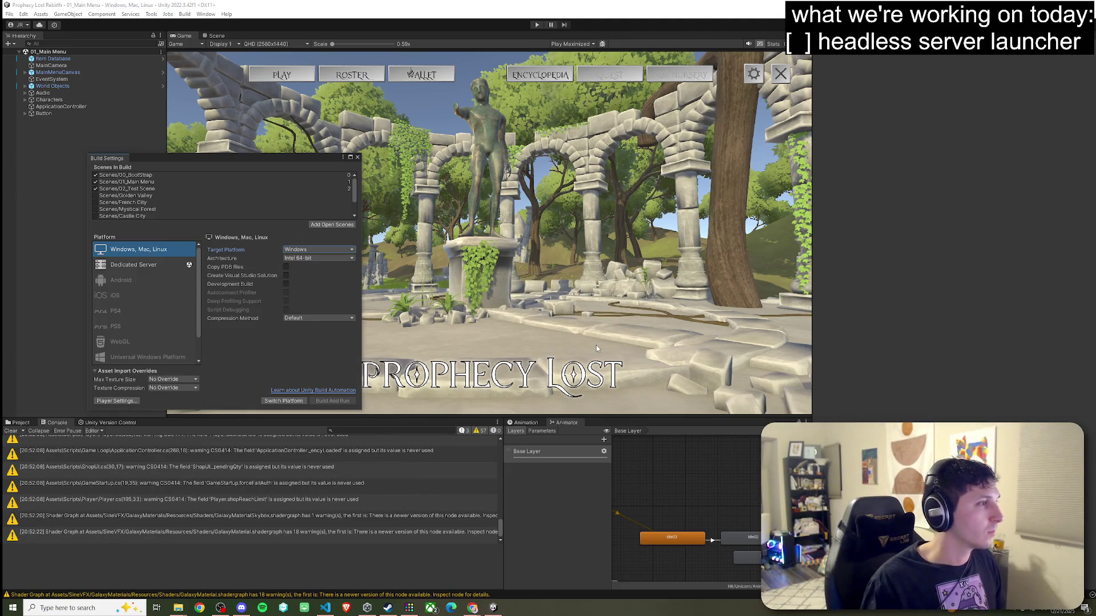
{"action": "left_click", "coordinate": [290, 402]}
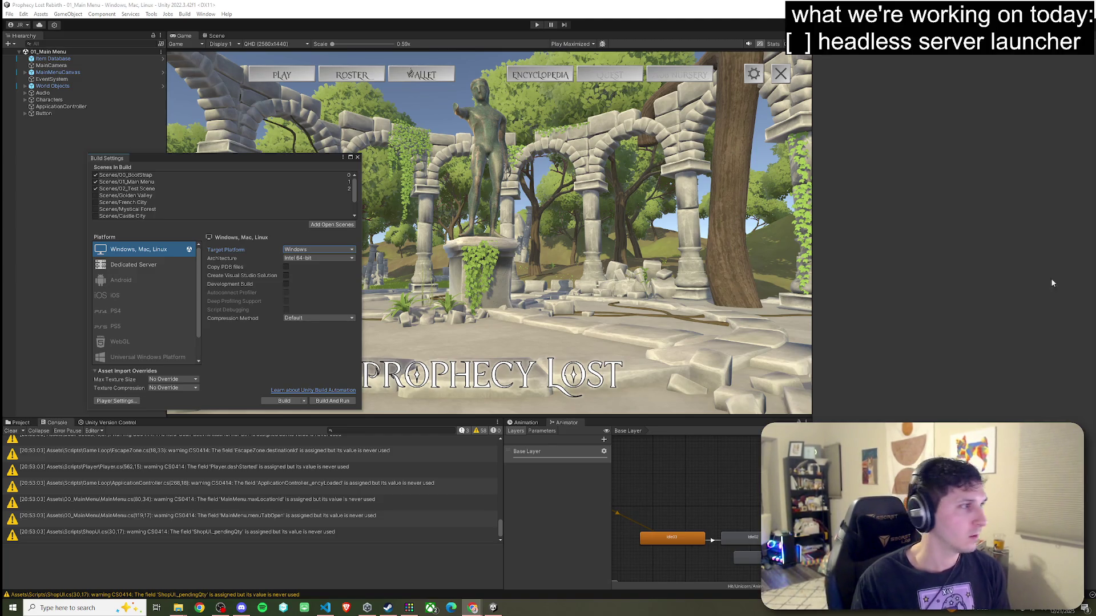
Close Build Settings and save the scene.
{"action": "left_click", "coordinate": [358, 157]}
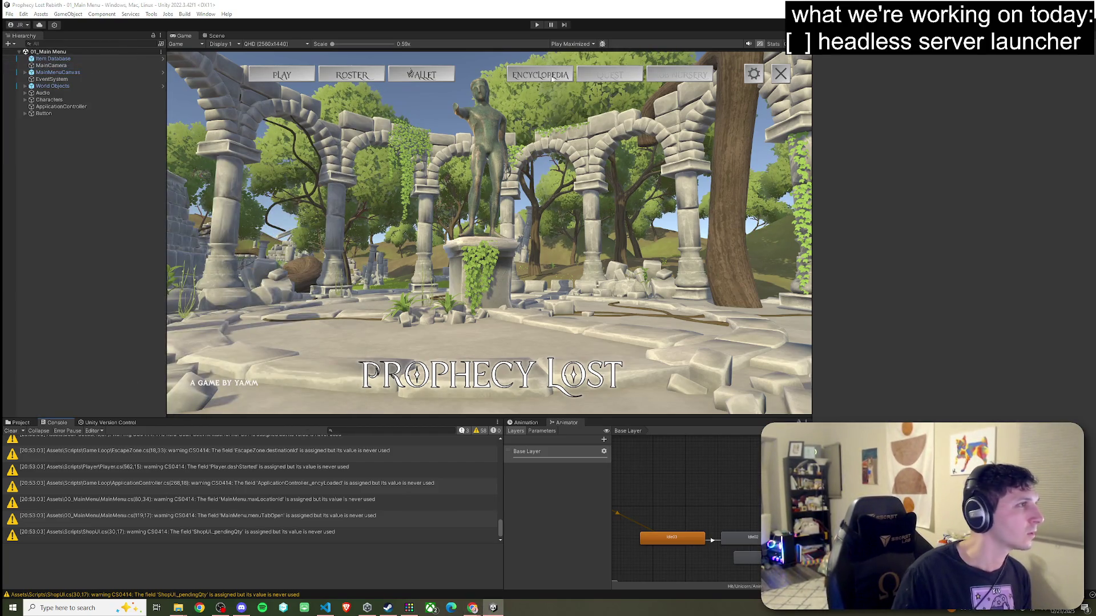
{"action": "left_click", "coordinate": [9, 13]}
{"action": "left_click", "coordinate": [57, 55]}
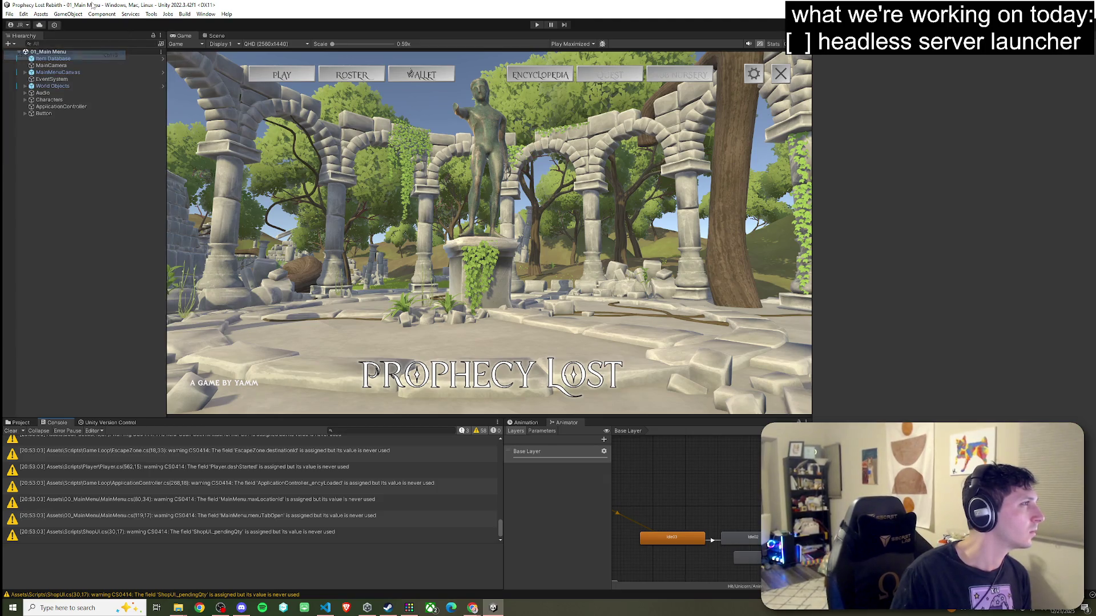
Enter Play mode, click PLAY on the main menu to reveal World Map, and restore the editor layout.
{"action": "key", "text": "ctrl+p"}
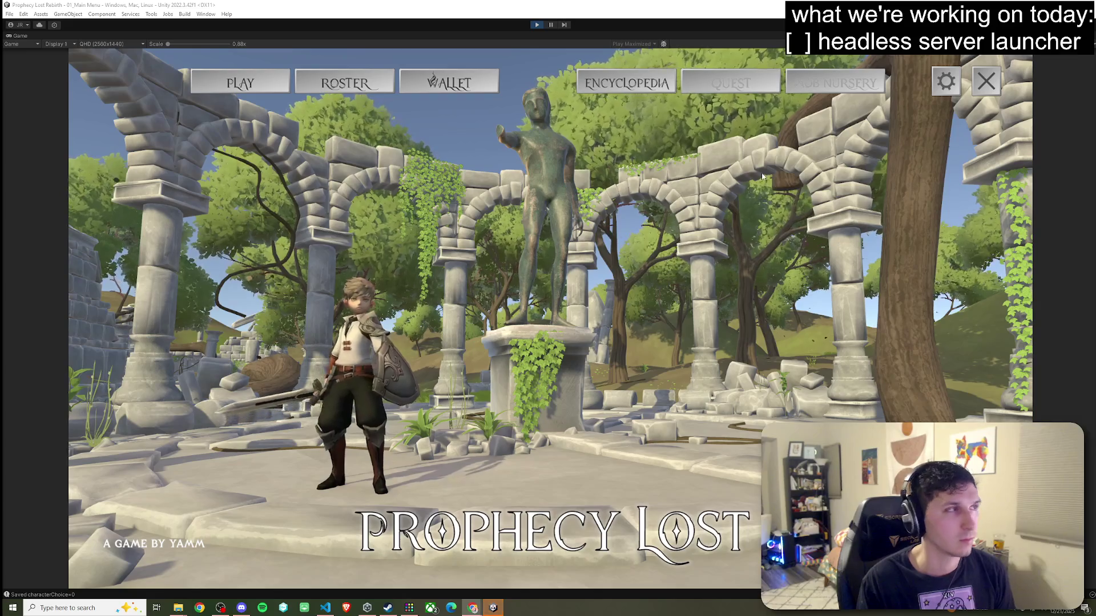
{"action": "left_click", "coordinate": [259, 89]}
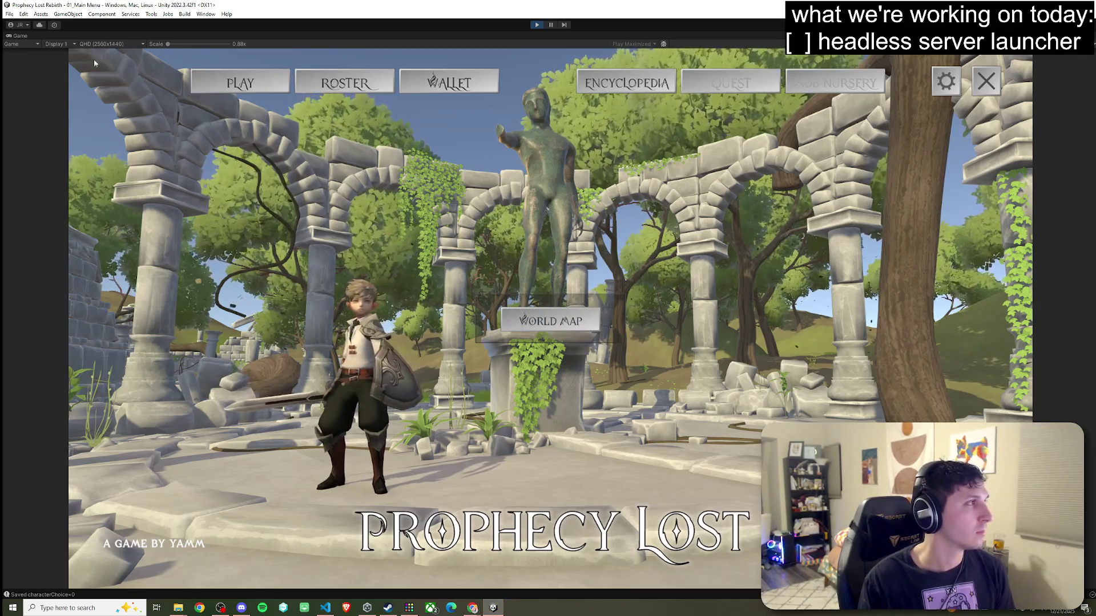
{"action": "key", "text": "shift+space"}
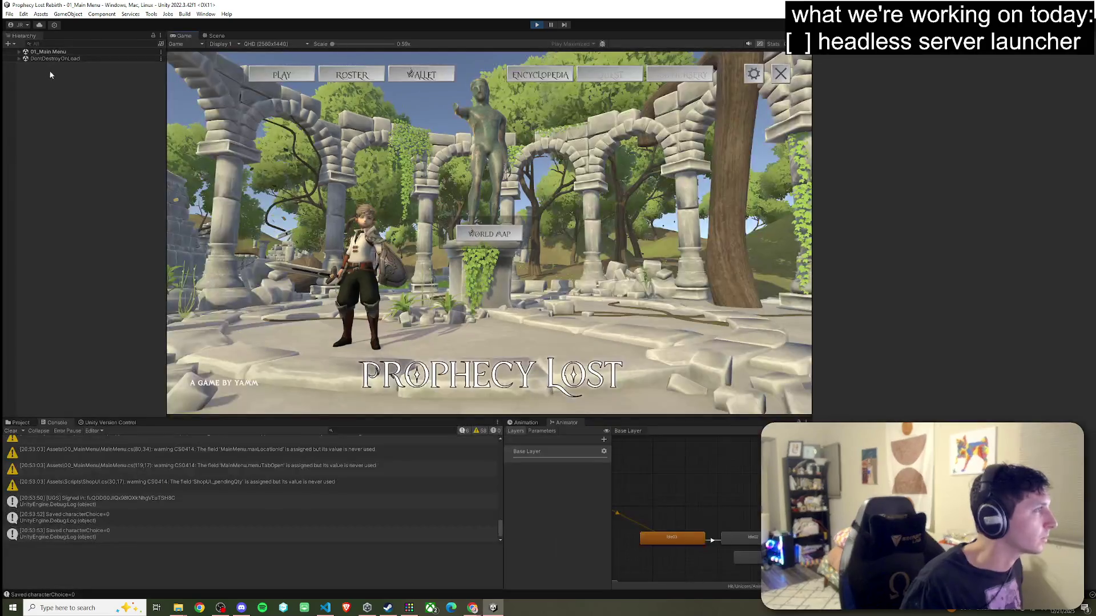
Select Music - Suntail under Audio in the Hierarchy and mute the Game view's audio.
{"action": "left_click", "coordinate": [25, 92]}
{"action": "left_click", "coordinate": [59, 99]}
{"action": "left_click", "coordinate": [747, 43]}
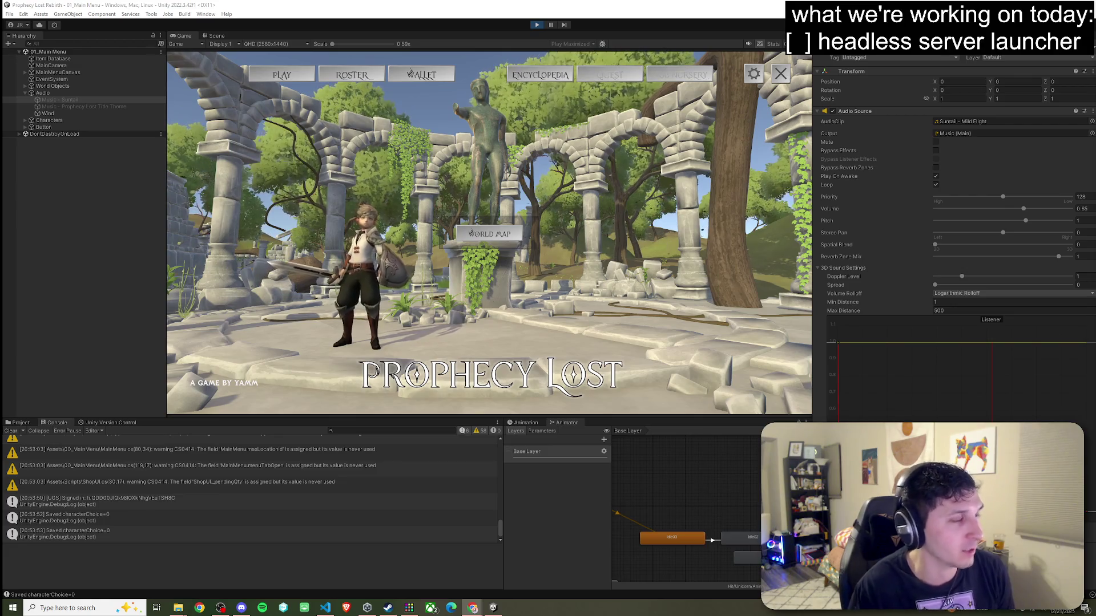
Open the world map, choose the Eanglan destination and wait for matchmaking to log another failure.
{"action": "left_click", "coordinate": [514, 234]}
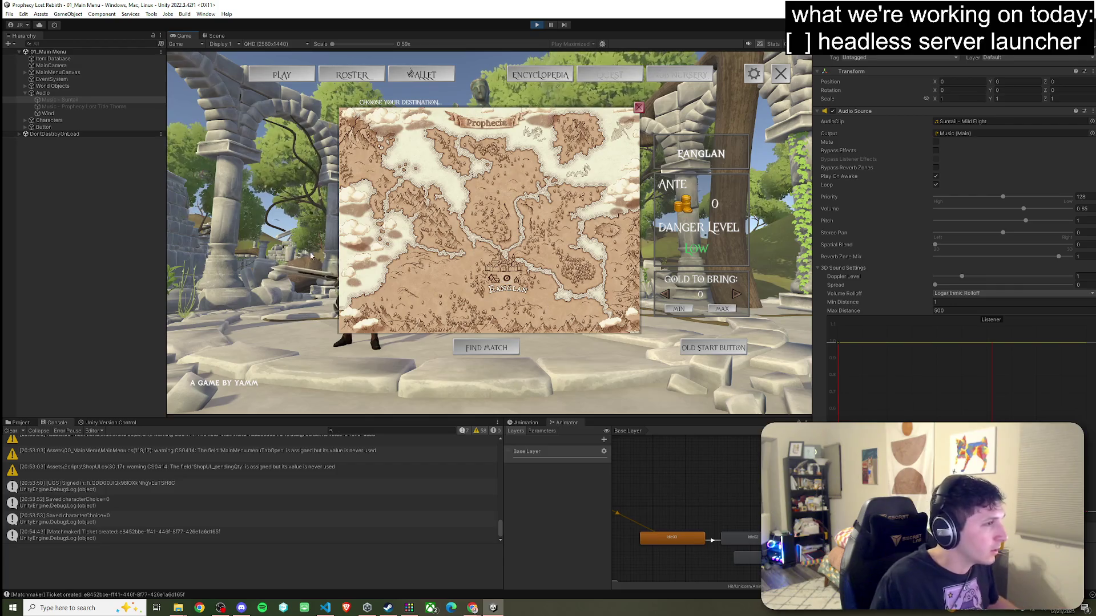
{"action": "key", "text": "super"}
{"action": "key", "text": "Escape"}
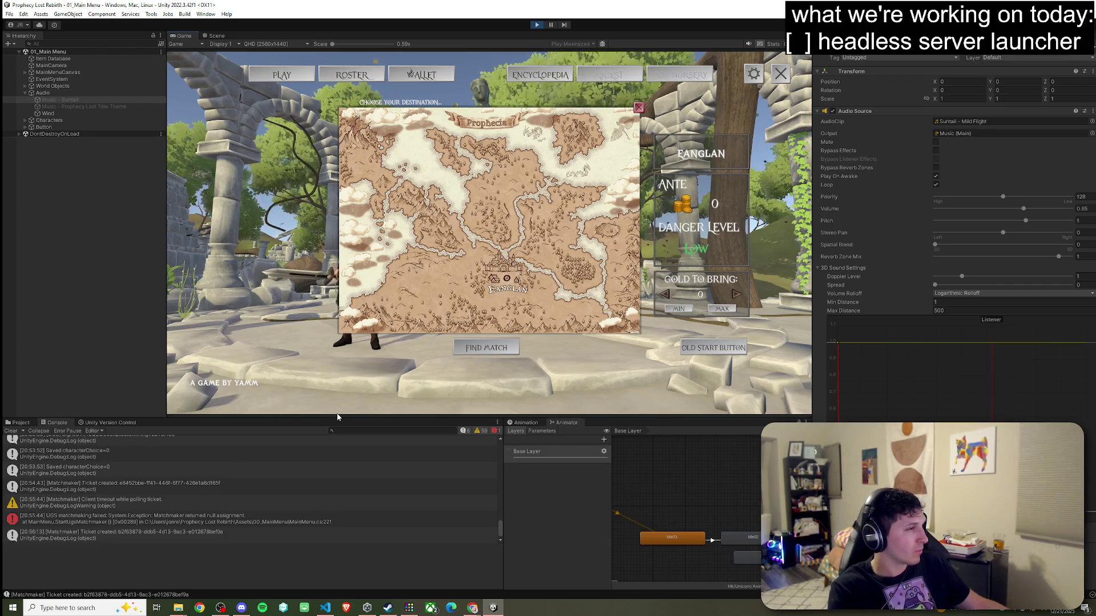
{"action": "key", "text": "super"}
{"action": "key", "text": "super"}
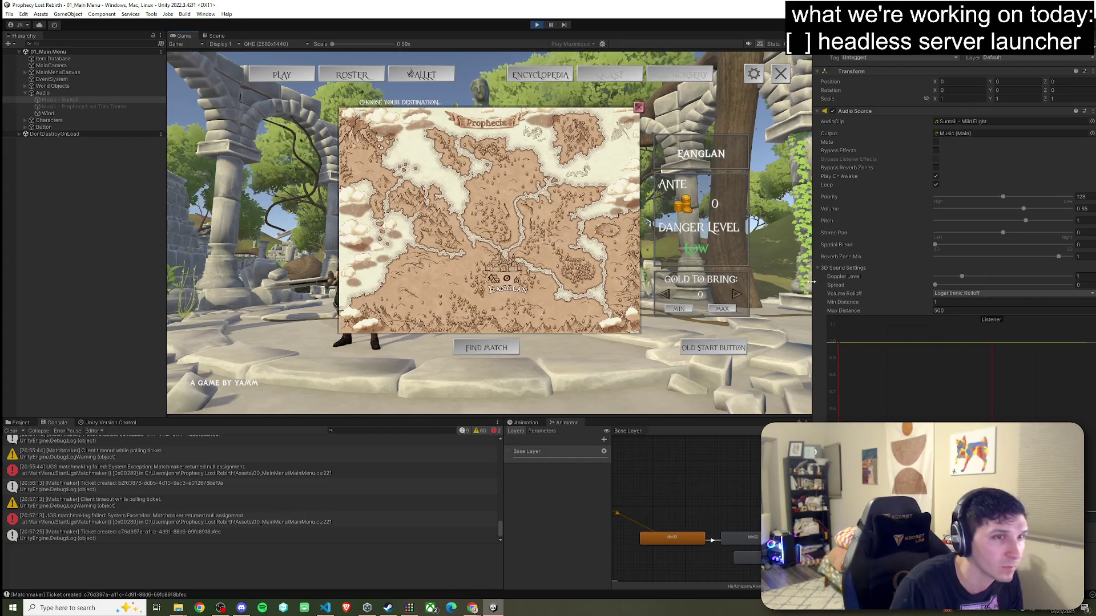
{"action": "key", "text": "super"}
{"action": "key", "text": "super"}
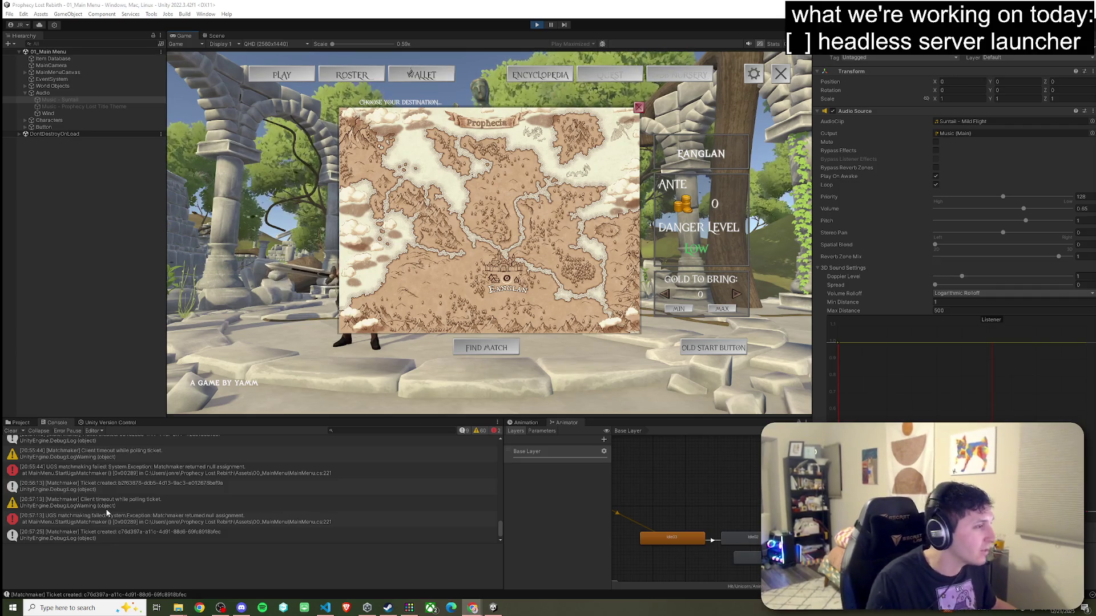
Read the ticket and failure stack traces, then clear the Console and run FIND MATCH again.
{"action": "left_click", "coordinate": [178, 532]}
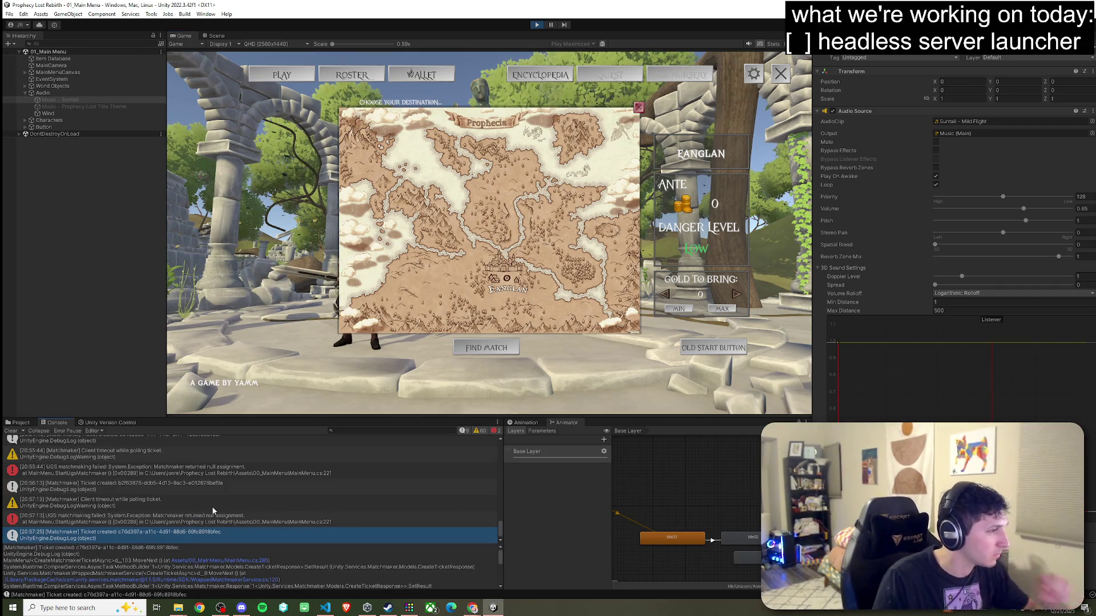
{"action": "left_click", "coordinate": [175, 486]}
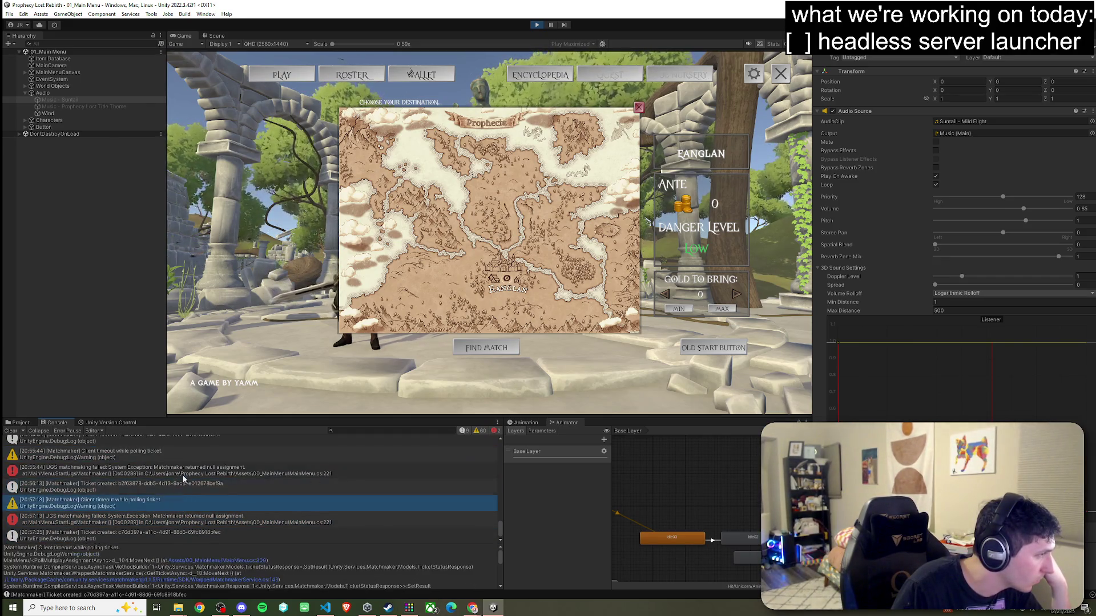
{"action": "left_click", "coordinate": [187, 519]}
{"action": "mouse_move", "coordinate": [181, 543]}
{"action": "left_mouse_down"}
{"action": "mouse_move", "coordinate": [188, 477]}
{"action": "mouse_move", "coordinate": [194, 546]}
{"action": "left_mouse_up"}
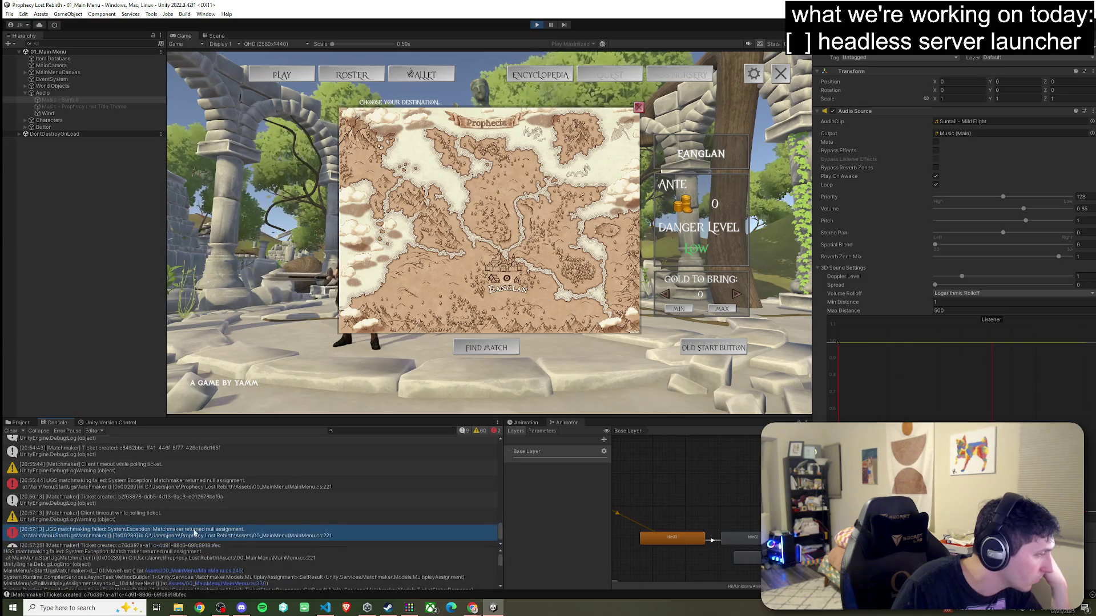
{"action": "key", "text": "Down"}
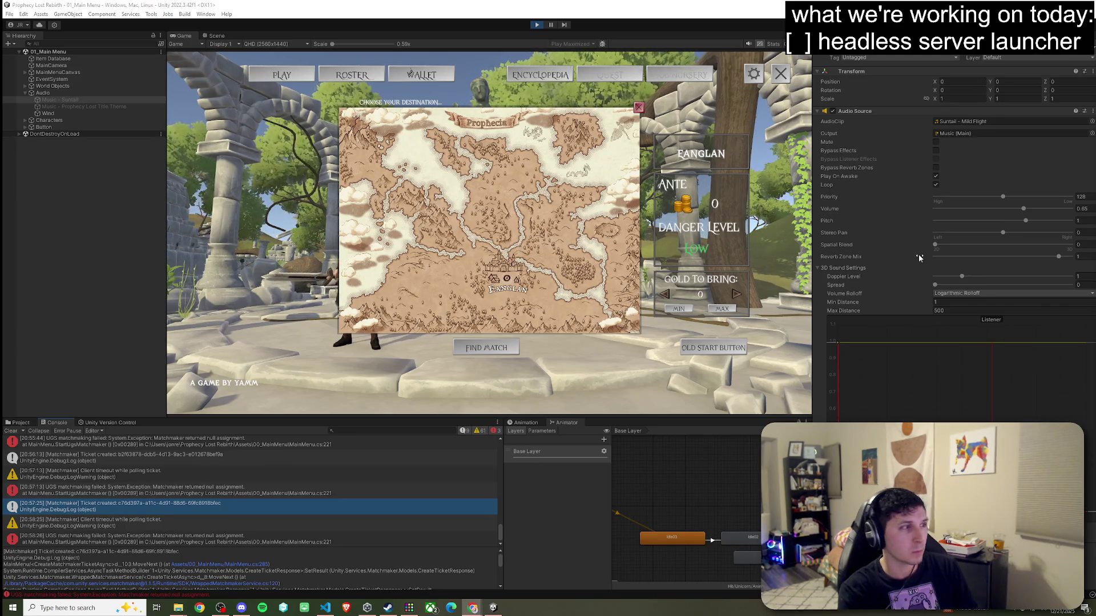
{"action": "left_click", "coordinate": [16, 433]}
{"action": "left_click", "coordinate": [480, 351]}
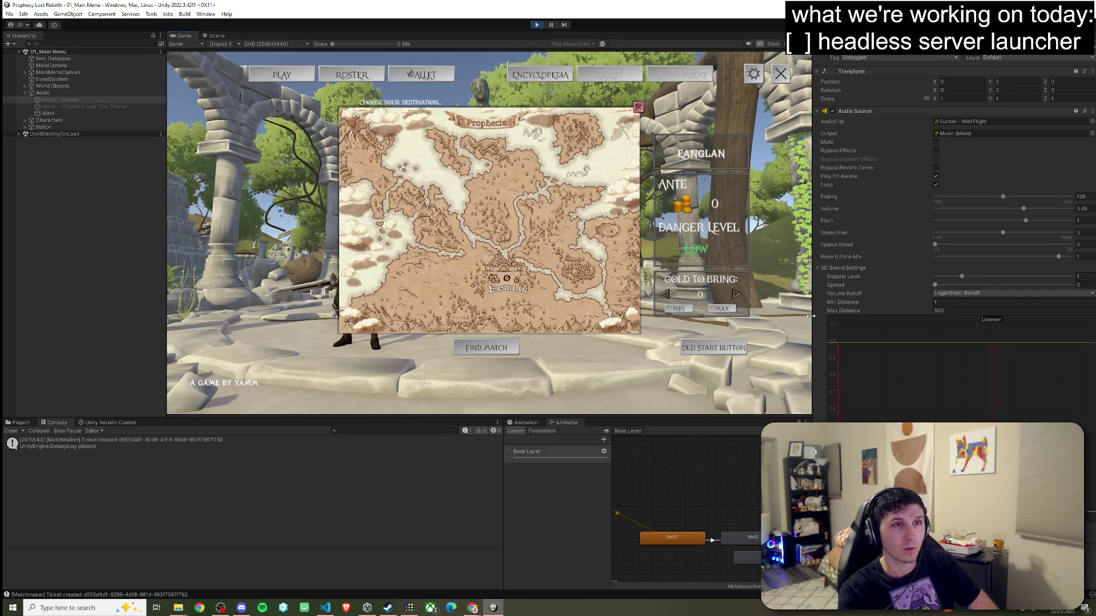
Exit Play mode with Ctrl+P to return to editing the 01_Main Menu scene.
{"action": "key", "text": "super"}
{"action": "key", "text": "super"}
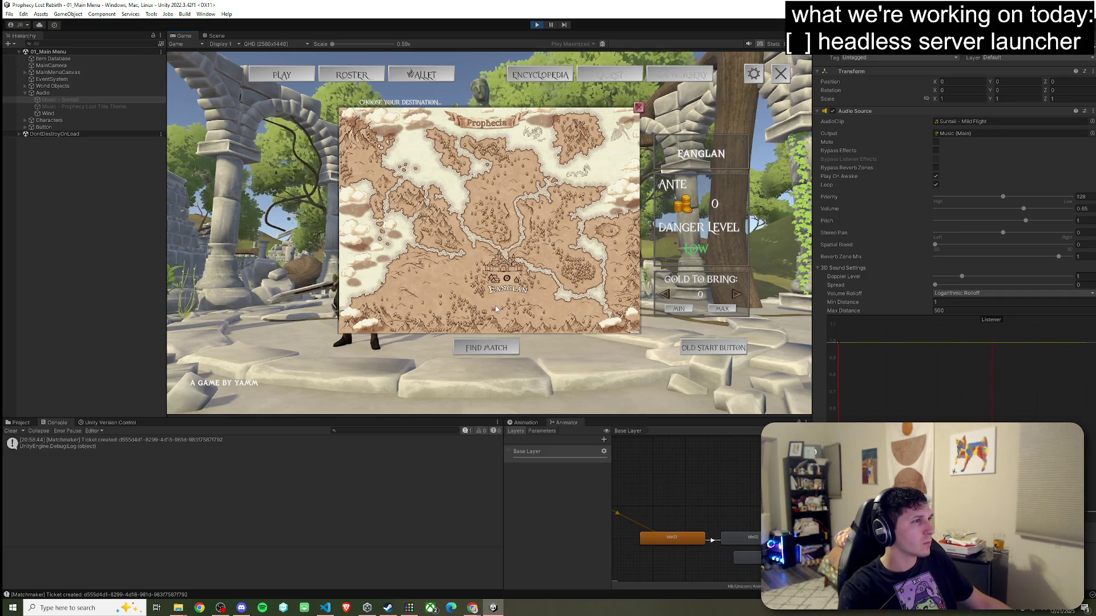
{"action": "key", "text": "super"}
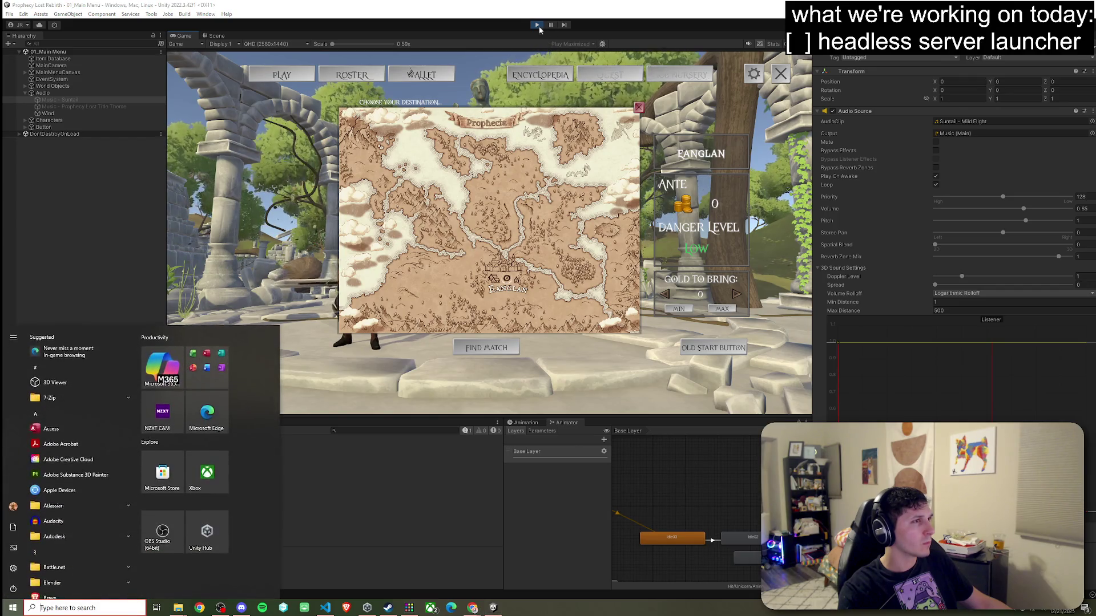
{"action": "key", "text": "super"}
{"action": "key", "text": "ctrl+p"}
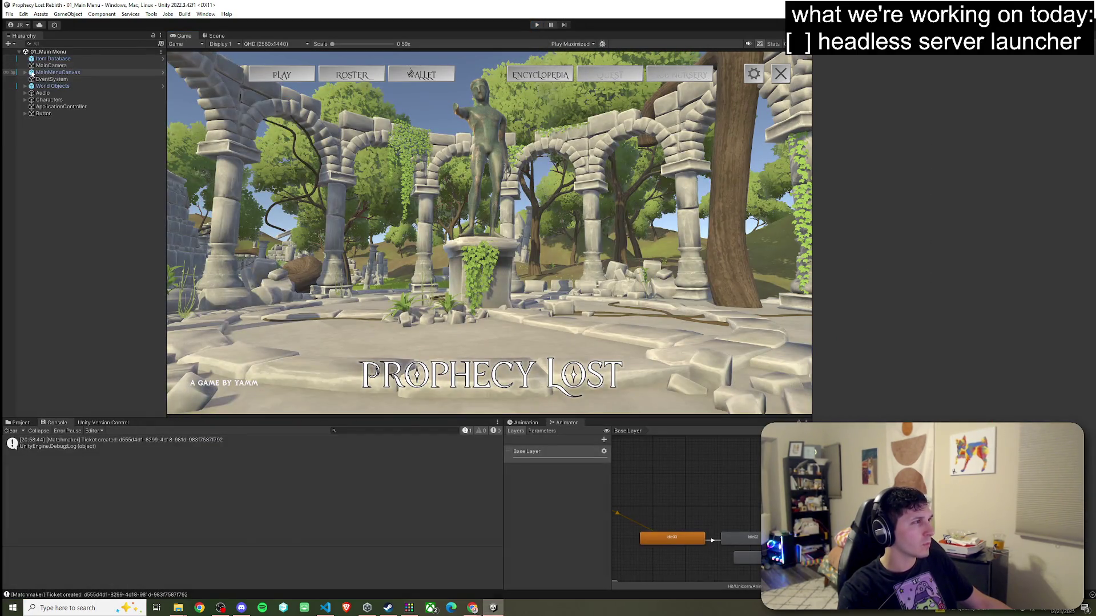
Stop the game, deactivate the Audio object, and replay without saving the scene changes.
{"action": "left_click", "coordinate": [26, 72]}
{"action": "left_click", "coordinate": [52, 72]}
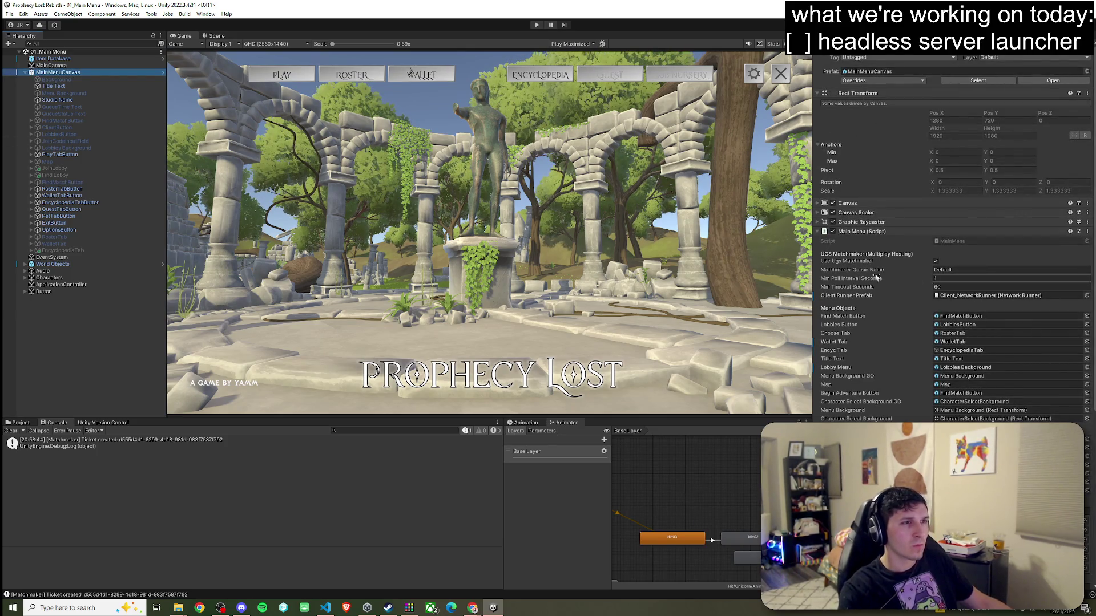
{"action": "left_click", "coordinate": [44, 271]}
{"action": "key", "text": "alt+shift+a"}
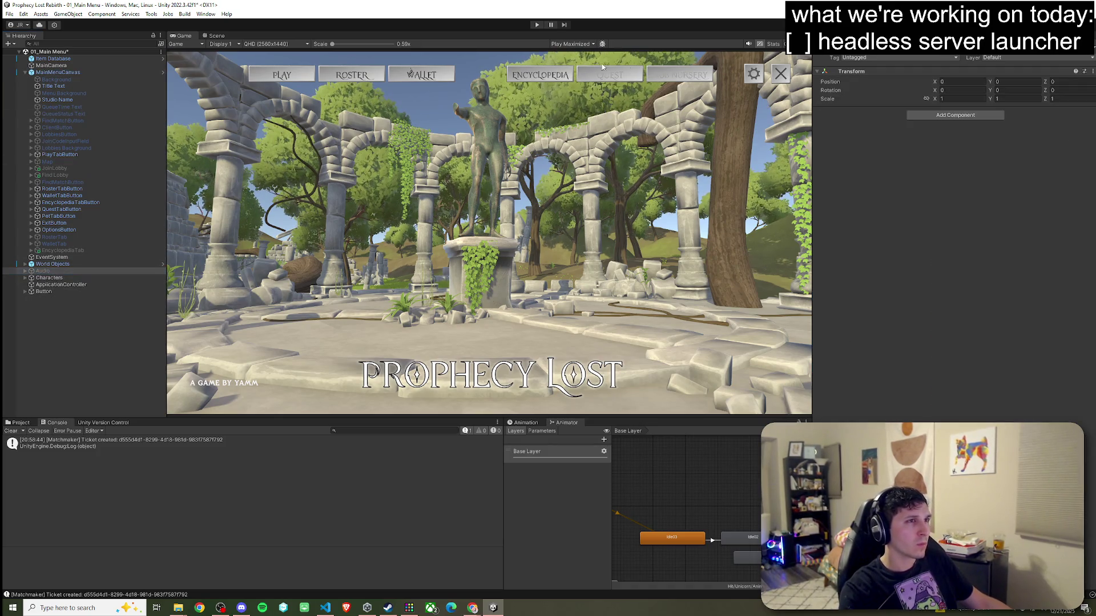
{"action": "left_click", "coordinate": [537, 25]}
{"action": "left_click", "coordinate": [565, 321]}
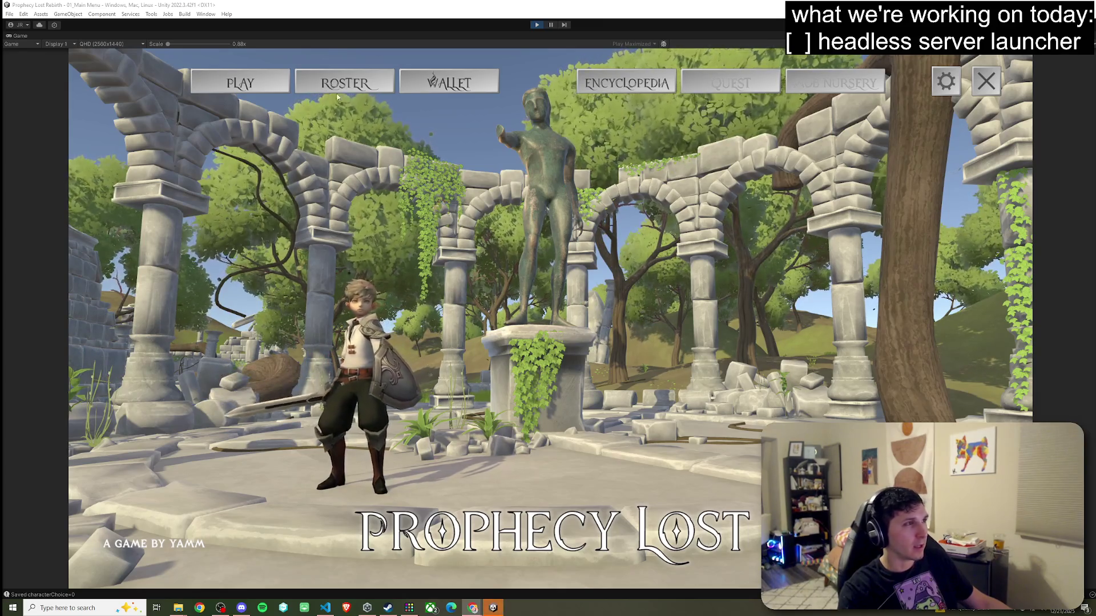
Open the destination map and request a match for the Eanglan destination.
{"action": "left_click", "coordinate": [279, 91]}
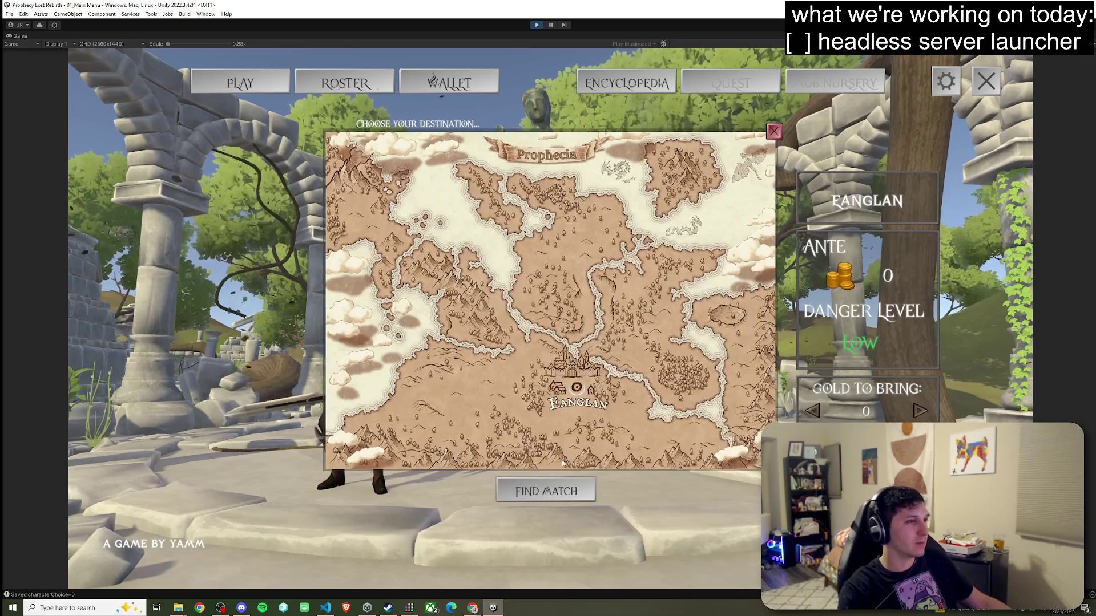
{"action": "key", "text": "super"}
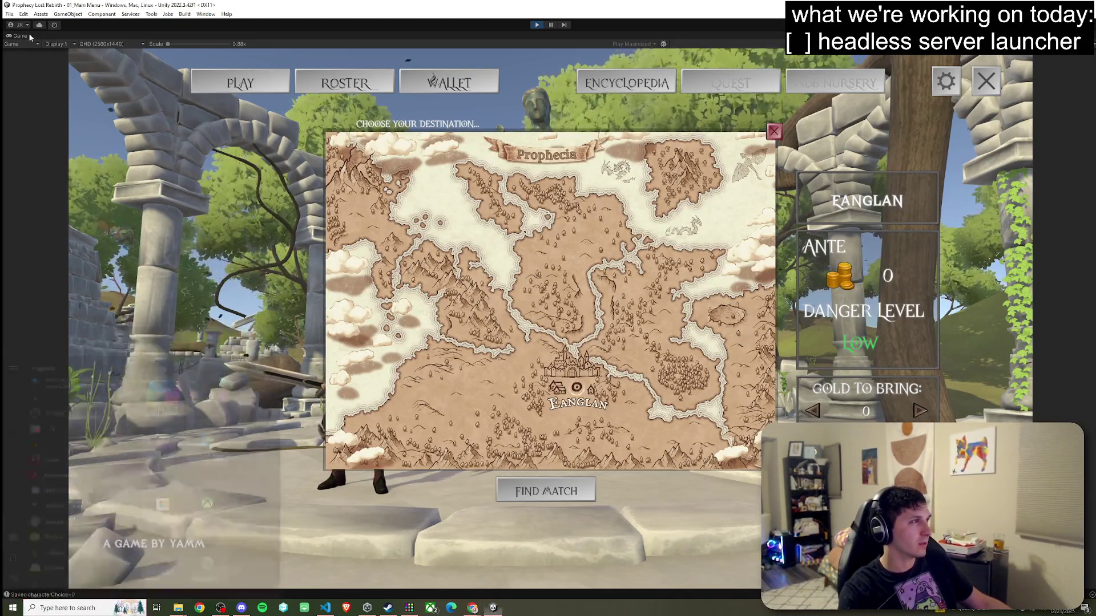
{"action": "double_click", "coordinate": [30, 38]}
{"action": "left_click", "coordinate": [486, 348]}
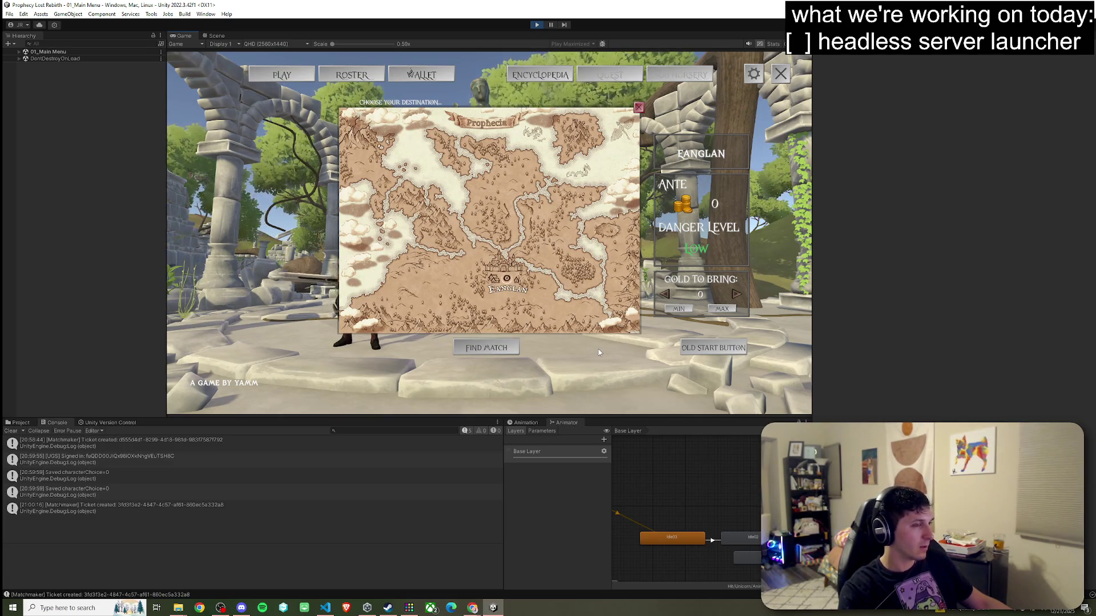
{"action": "key", "text": "super"}
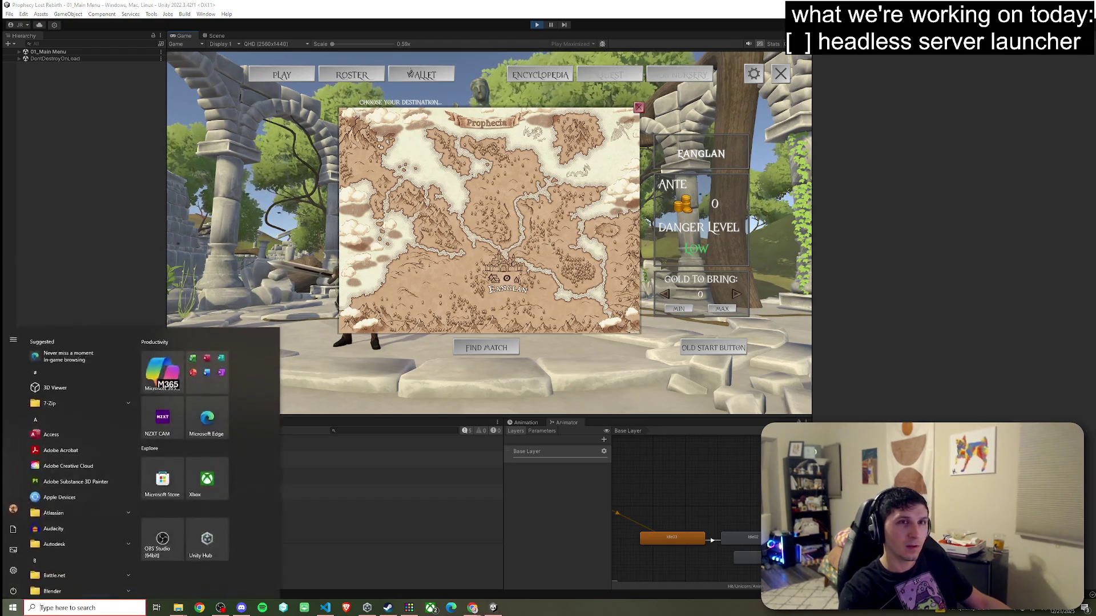
{"action": "key", "text": "super"}
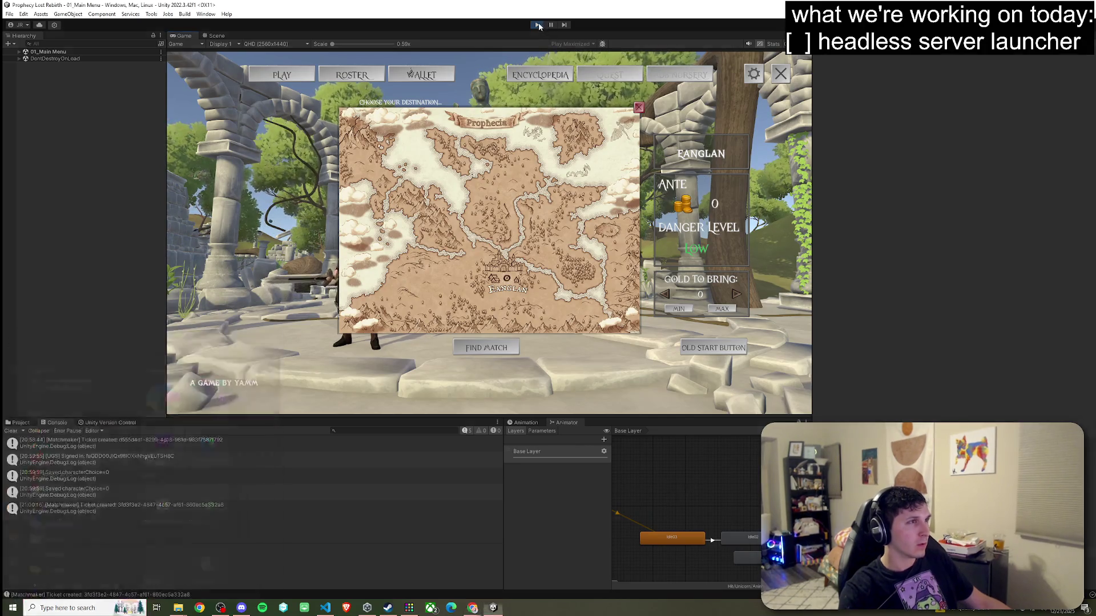
Stop Play mode and return the Project tab to the Assets root folder.
{"action": "key", "text": "ctrl+p"}
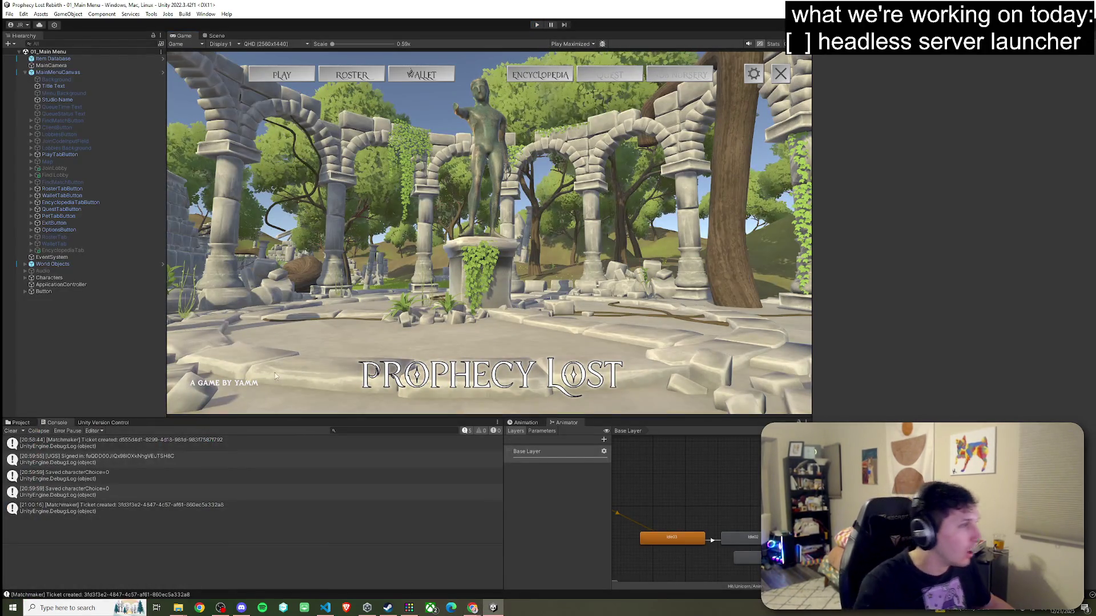
{"action": "left_click", "coordinate": [20, 422]}
{"action": "left_click", "coordinate": [129, 440]}
{"action": "left_click", "coordinate": [105, 439]}
{"action": "left_click", "coordinate": [325, 607]}
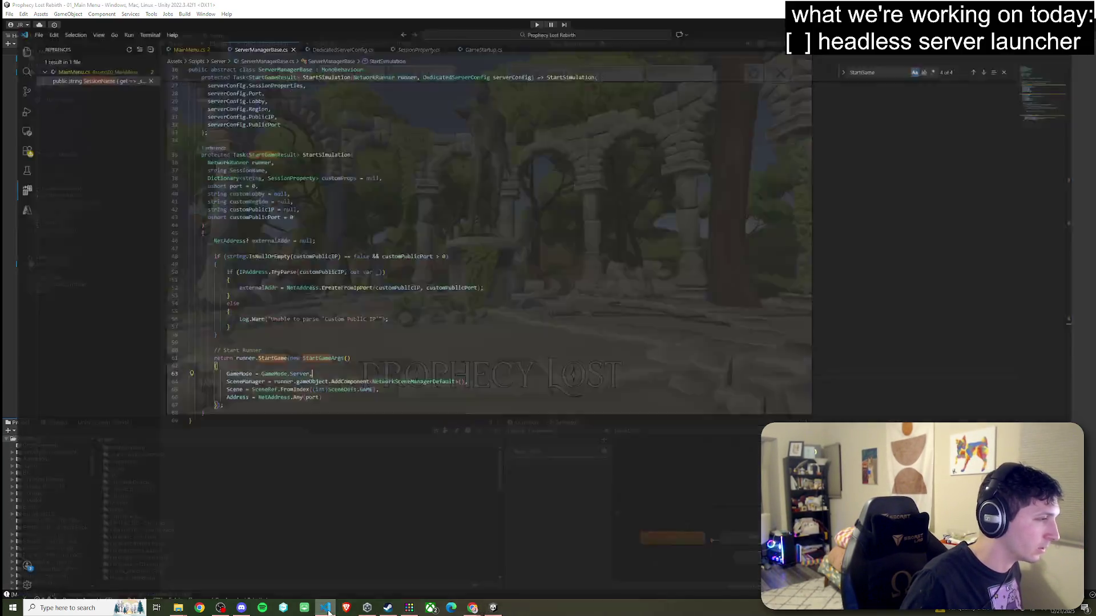
{"action": "left_click", "coordinate": [188, 24]}
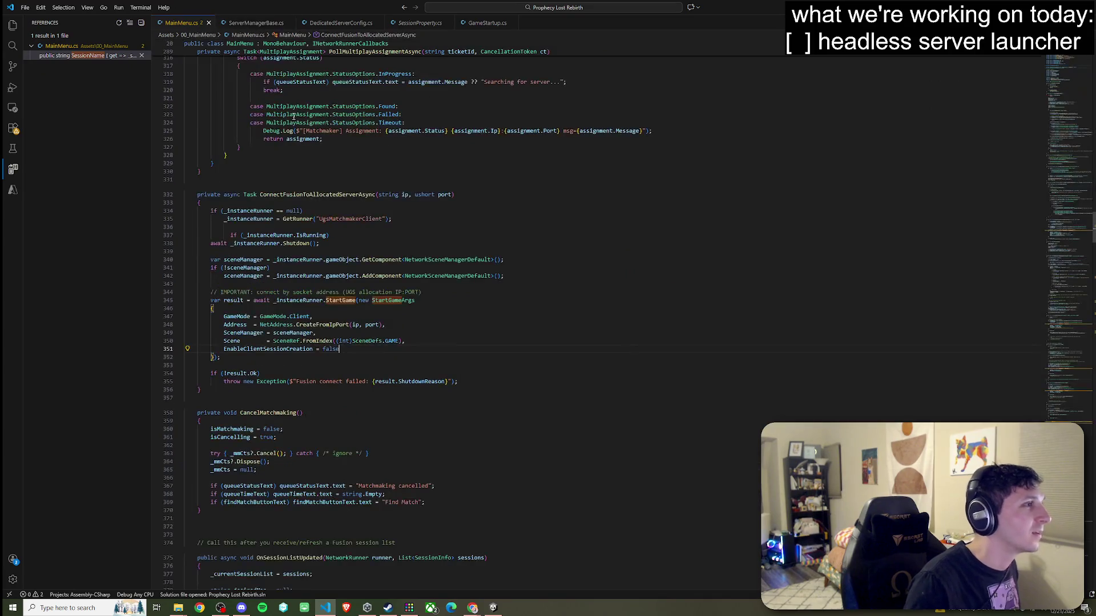
{"action": "left_click", "coordinate": [279, 325]}
{"action": "key", "text": "ctrl+Right"}
{"action": "key", "text": "ctrl+Right"}
{"action": "key", "text": "ctrl+Right"}
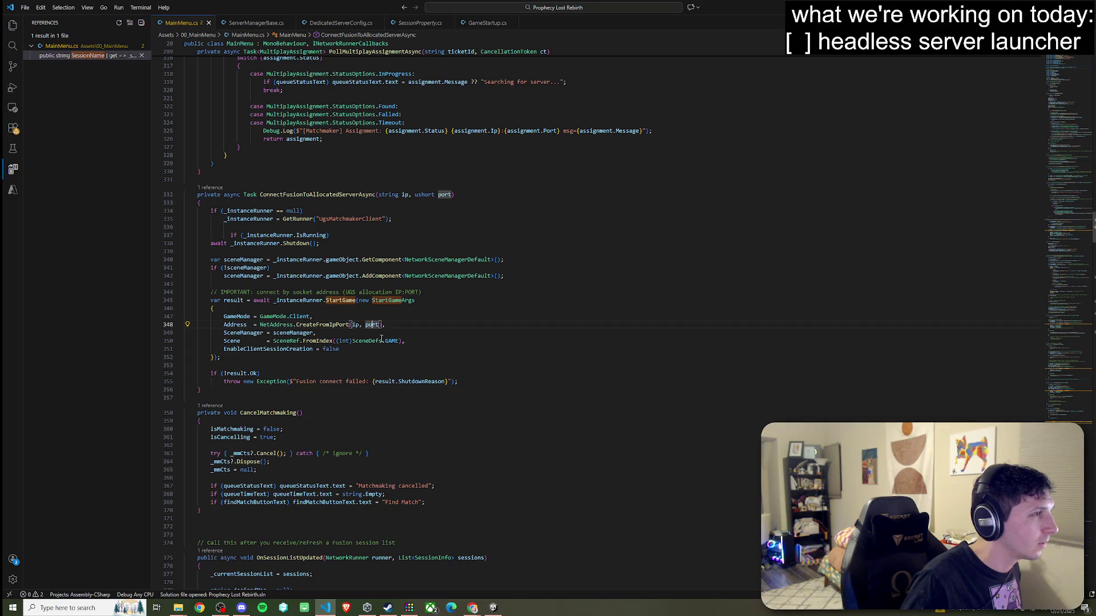
{"action": "scroll", "coordinate": [381, 339], "scroll_direction": "up", "scroll_amount": 15}
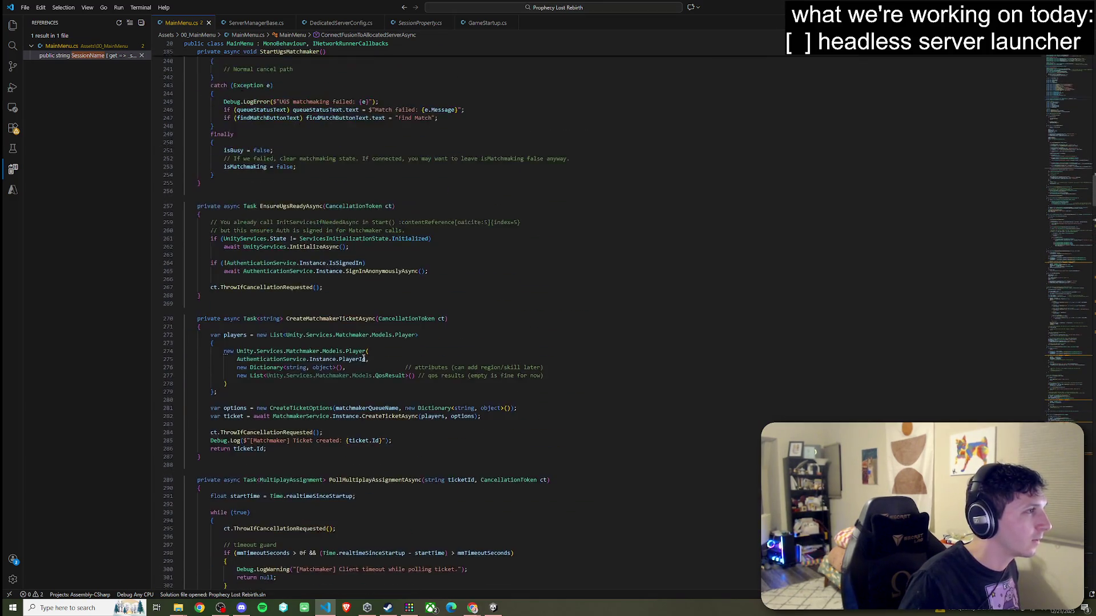
{"action": "scroll", "coordinate": [364, 358], "scroll_direction": "up", "scroll_amount": 10}
{"action": "left_click", "coordinate": [384, 363]}
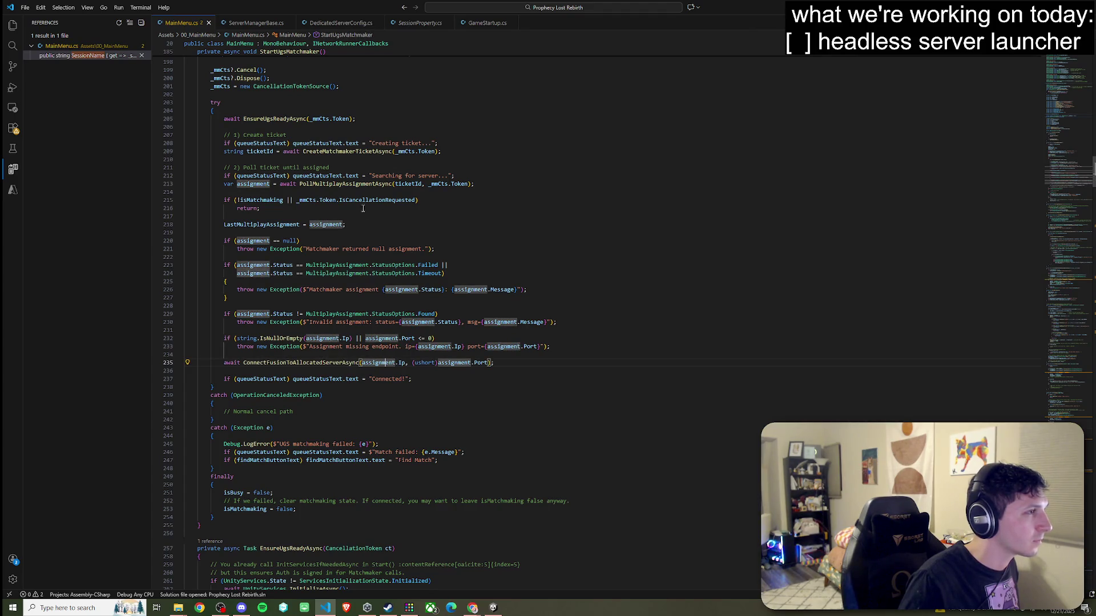
{"action": "left_click", "coordinate": [356, 185]}
{"action": "scroll", "coordinate": [403, 286], "scroll_direction": "up", "scroll_amount": 3}
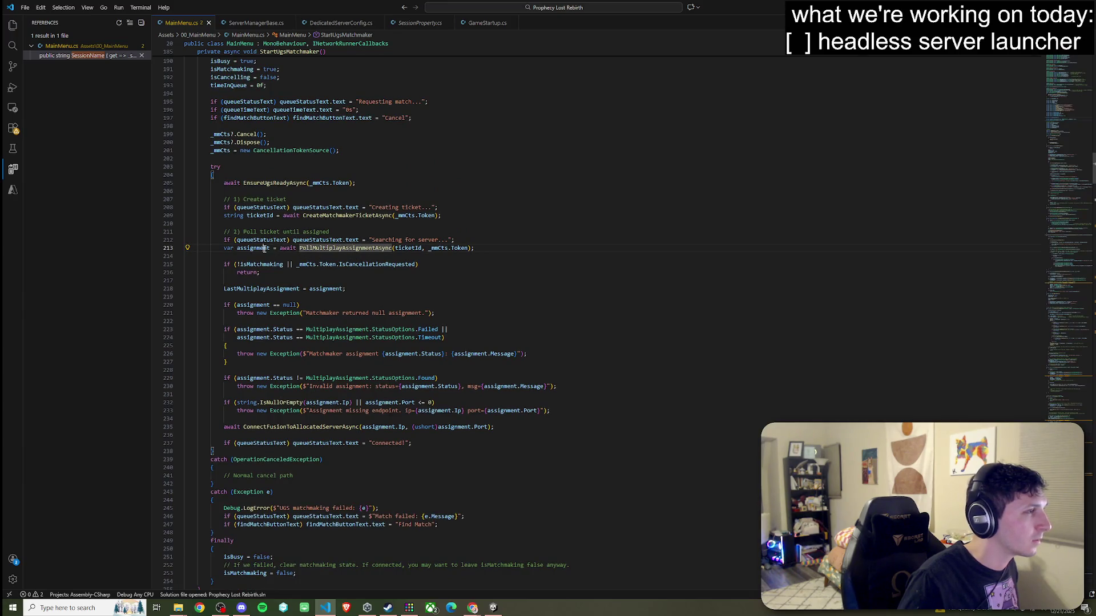
{"action": "key", "text": "End"}
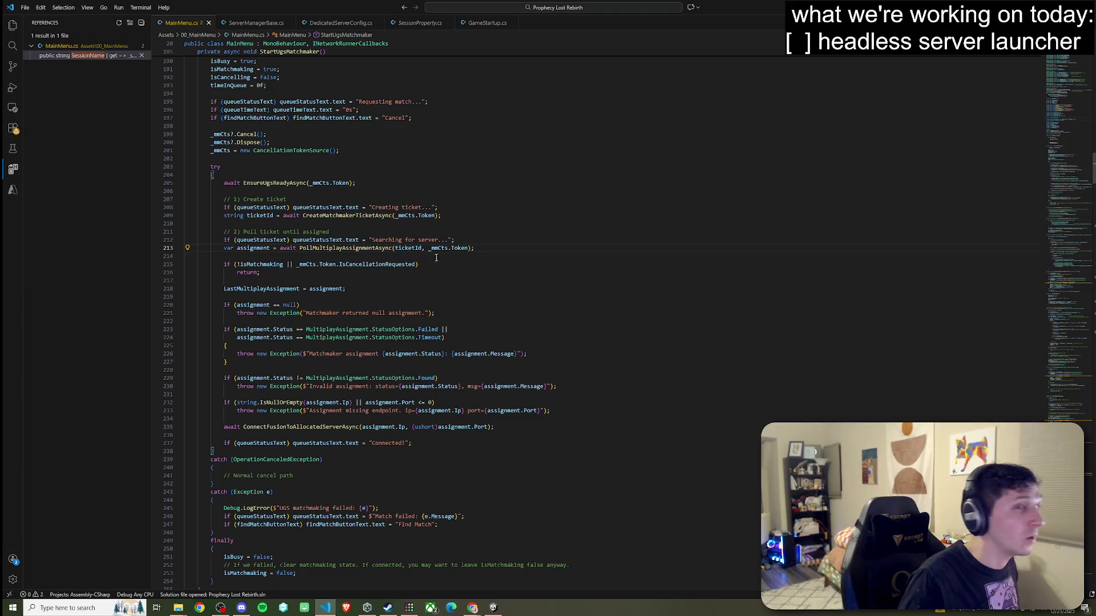
{"action": "key", "text": "alt+Tab"}
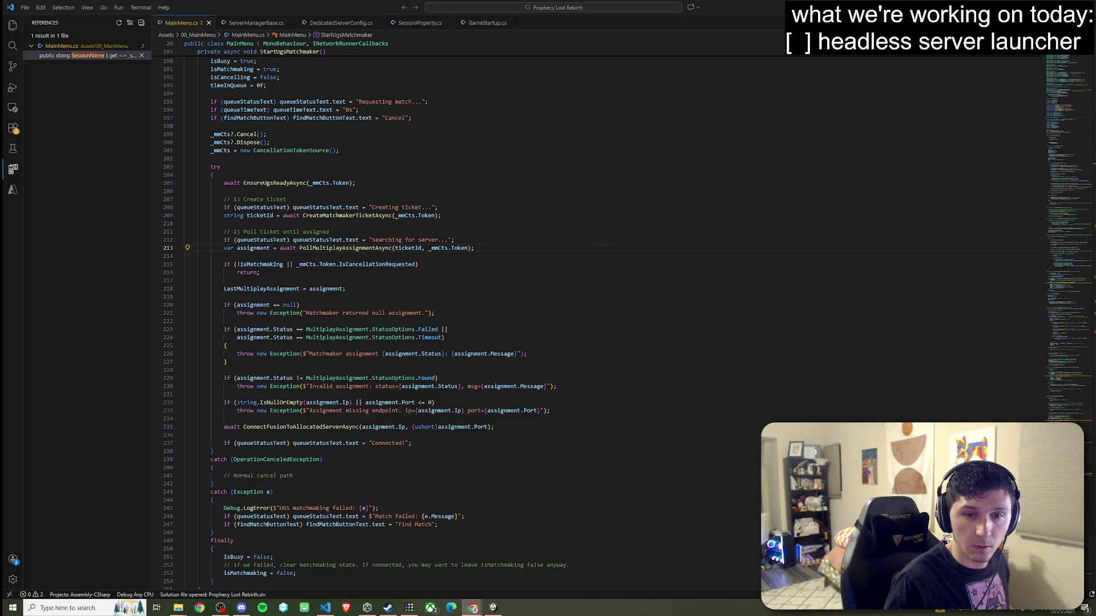
{"action": "left_click", "coordinate": [479, 249]}
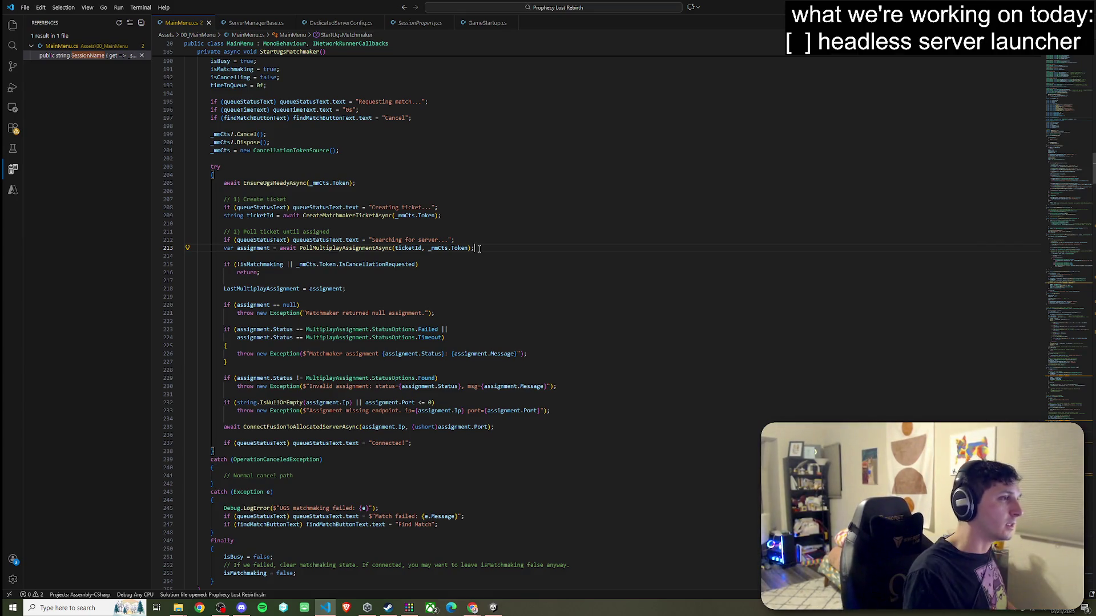
{"action": "key", "text": "Return"}
{"action": "key", "text": "Return"}
Add the line Debug.Log("IP" + assignment.Ip); after the assignment polling.
{"action": "type", "text": "Debu"}
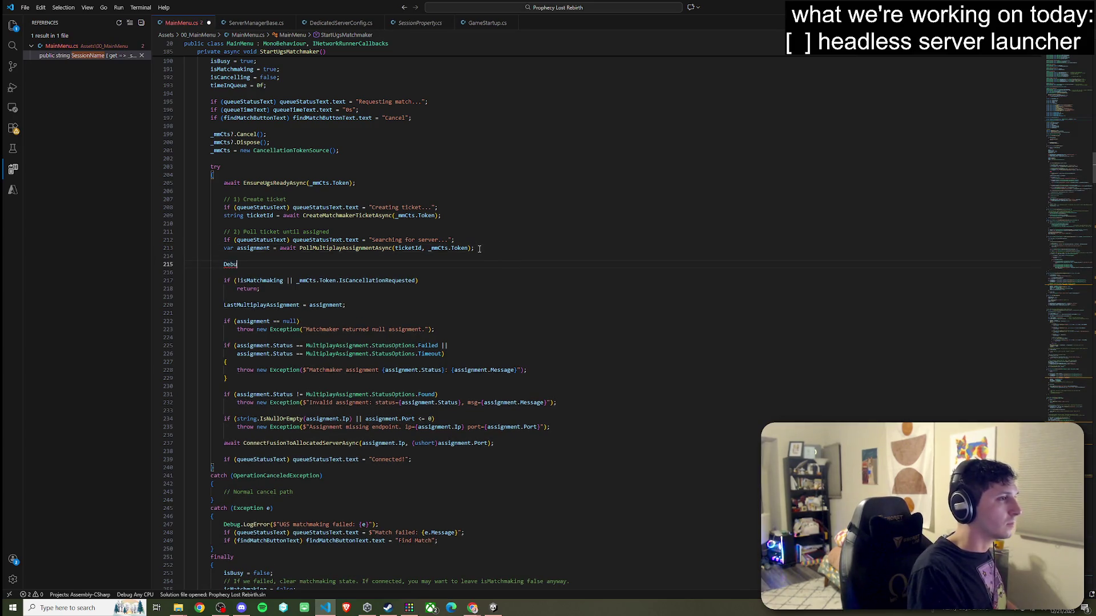
{"action": "type", "text": "g.Log(\"\");"}
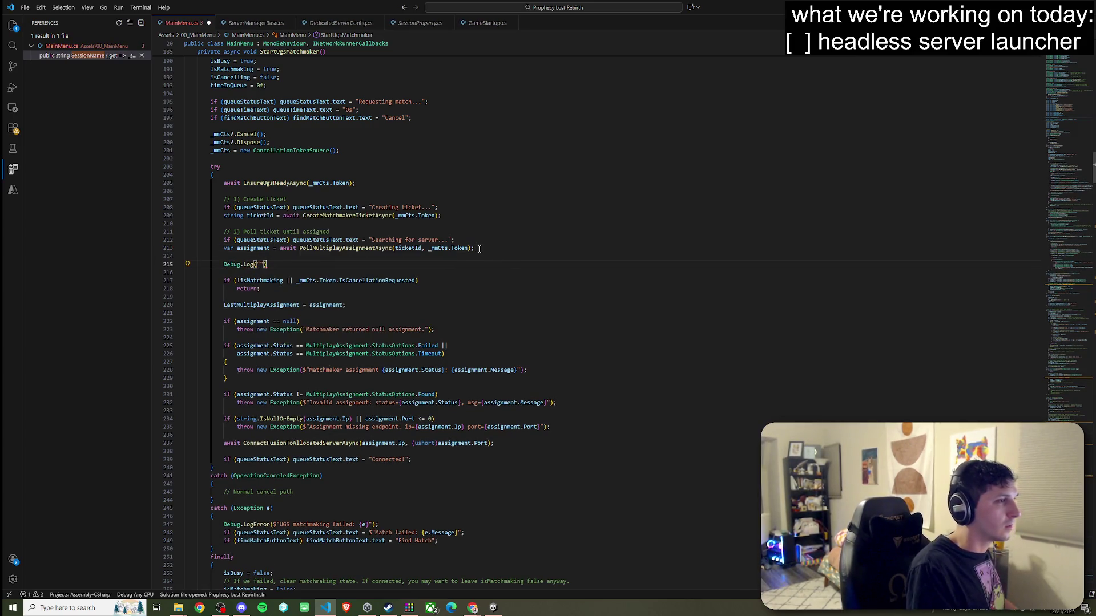
{"action": "left_click", "coordinate": [253, 248]}
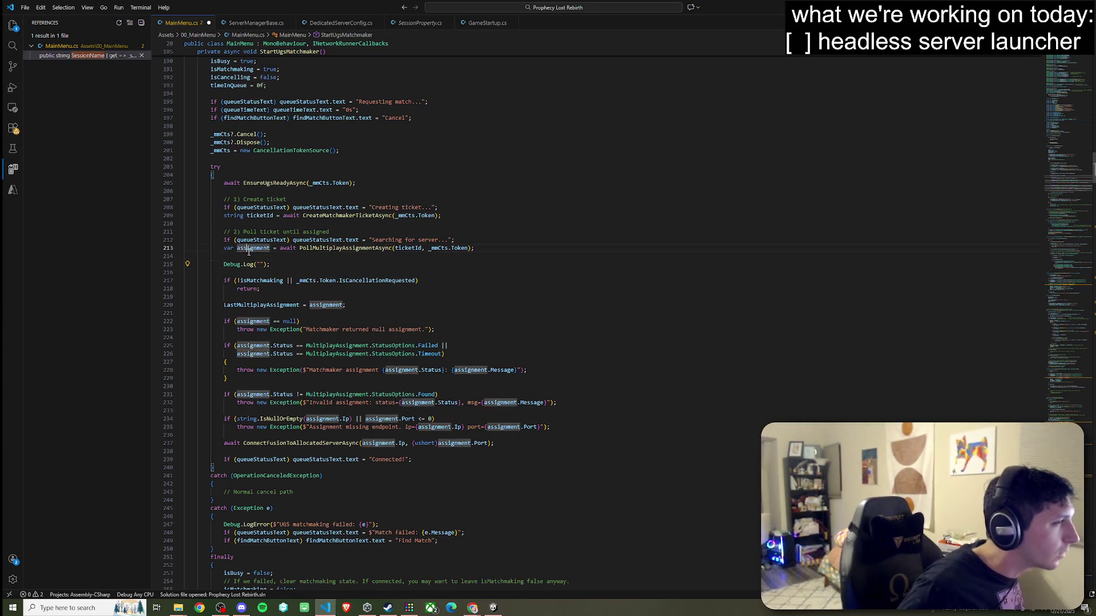
{"action": "left_click", "coordinate": [258, 264]}
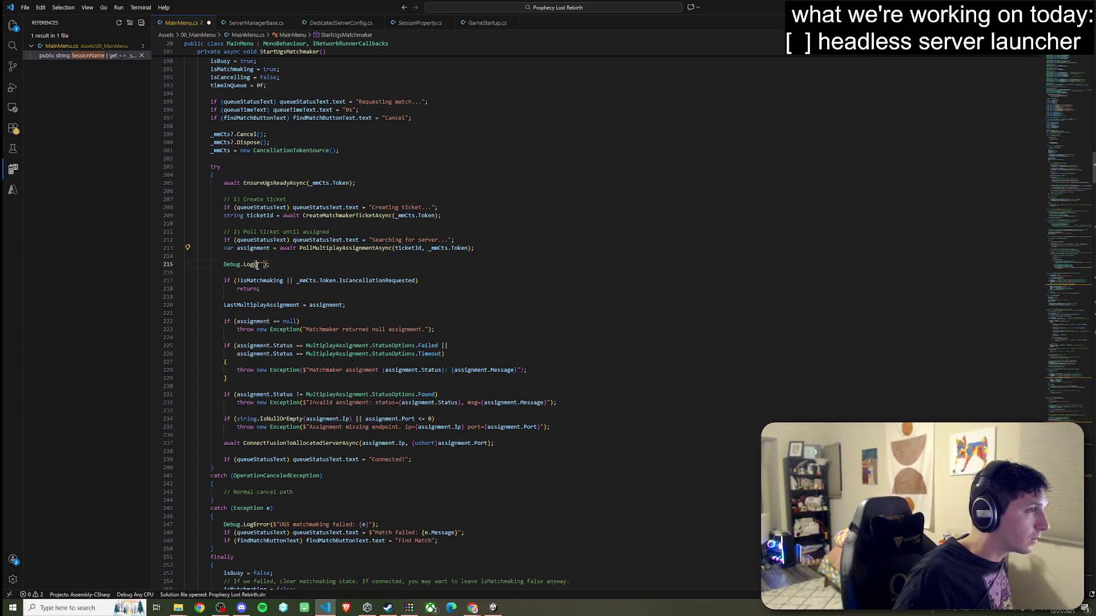
{"action": "type", "text": "assignment);"}
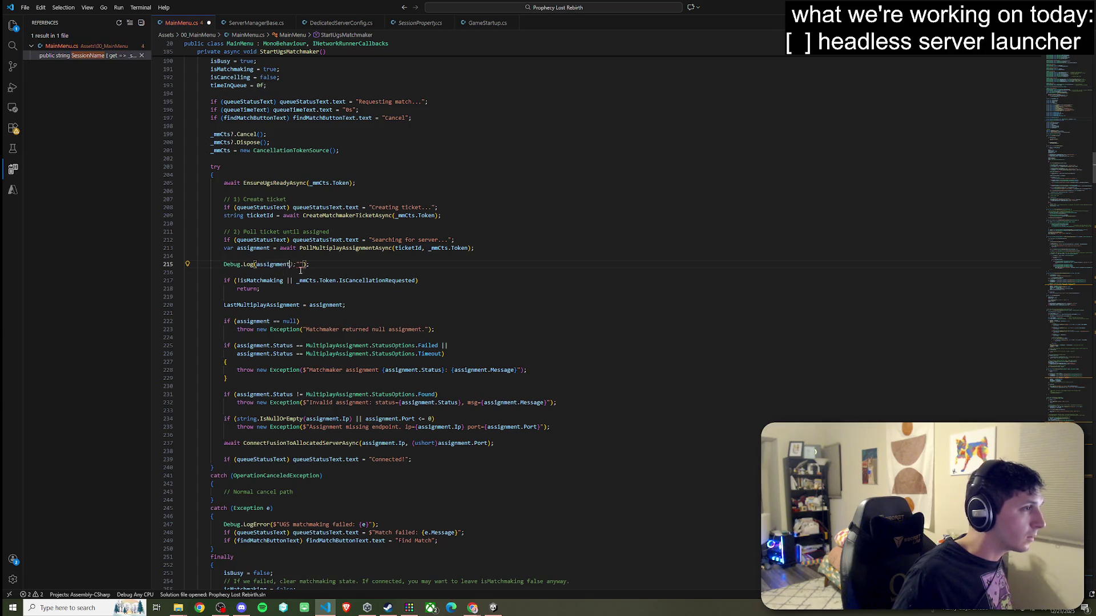
{"action": "scroll", "coordinate": [297, 309], "scroll_direction": "down", "scroll_amount": 5}
{"action": "scroll", "coordinate": [321, 353], "scroll_direction": "up", "scroll_amount": 6}
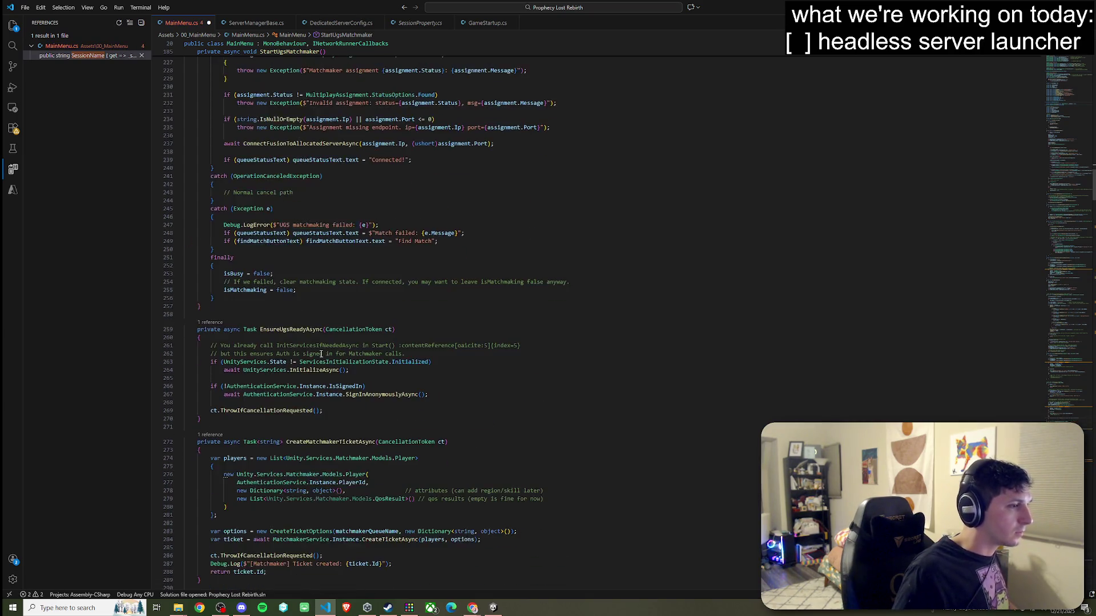
{"action": "type", "text": ".Ip"}
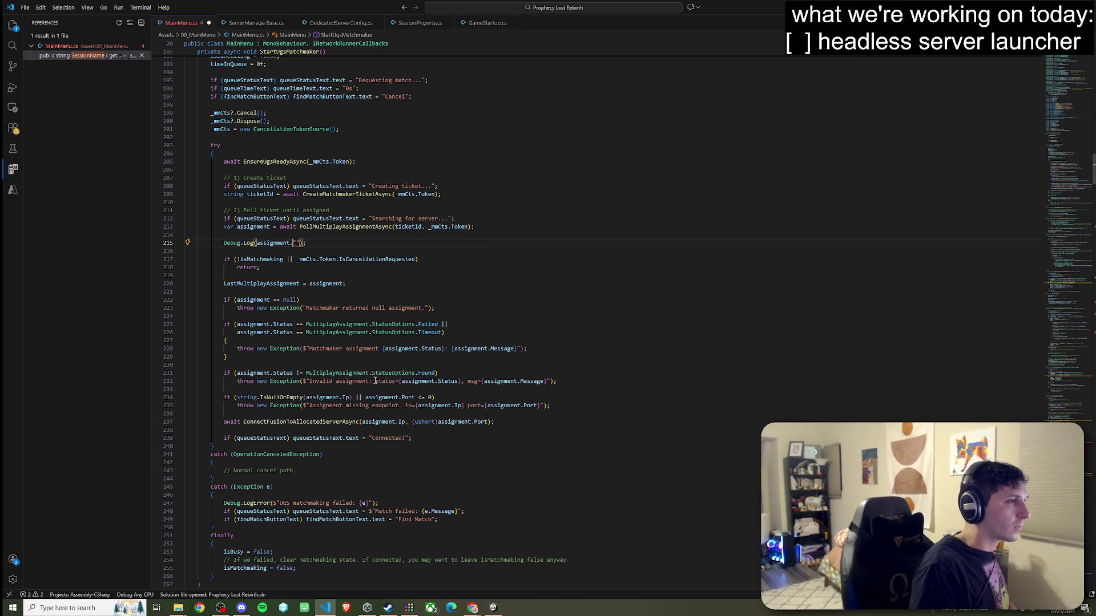
{"action": "type", "text": " +"}
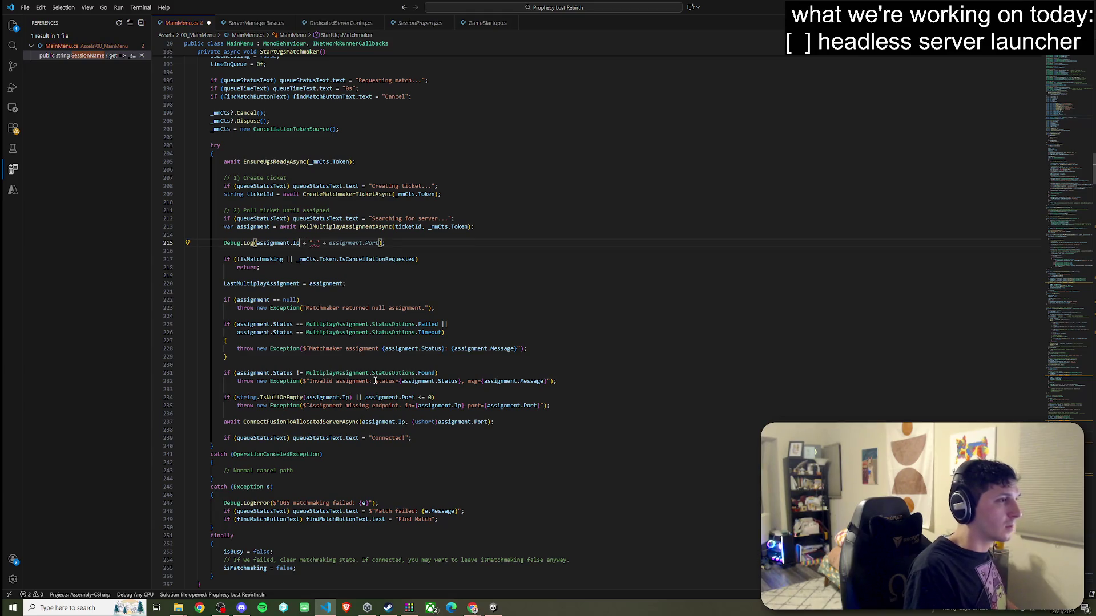
{"action": "type", "text": " \""}
{"action": "mouse_move", "coordinate": [299, 244]}
{"action": "left_mouse_down"}
{"action": "mouse_move", "coordinate": [309, 243]}
{"action": "mouse_move", "coordinate": [258, 242]}
{"action": "left_mouse_up"}
{"action": "type", "text": "+"}
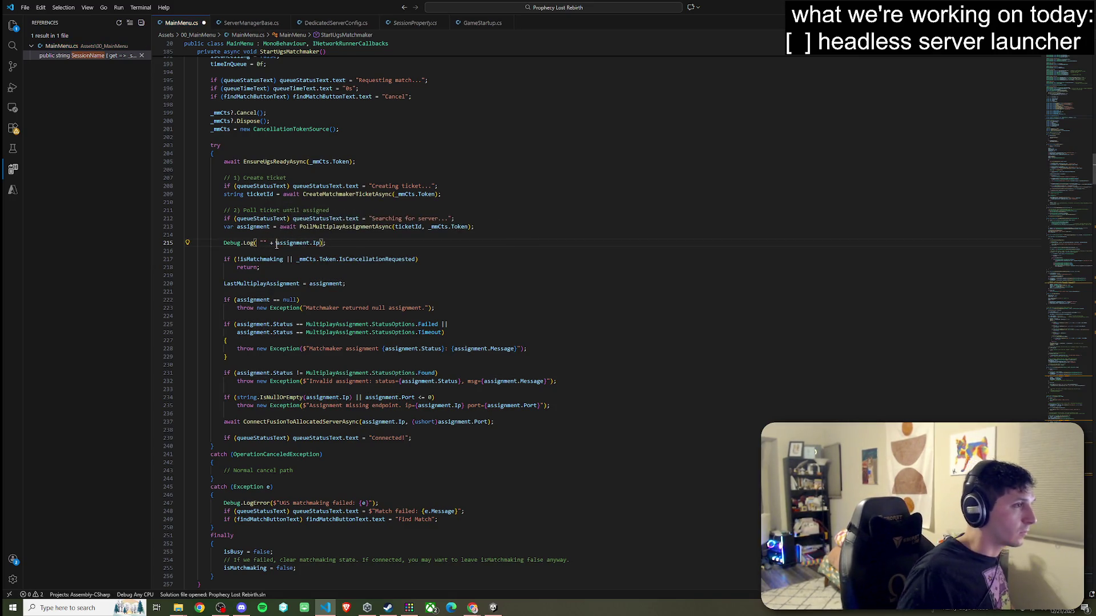
{"action": "key", "text": "Left"}
{"action": "key", "text": "Left"}
{"action": "key", "text": "Left"}
{"action": "type", "text": "IP"}
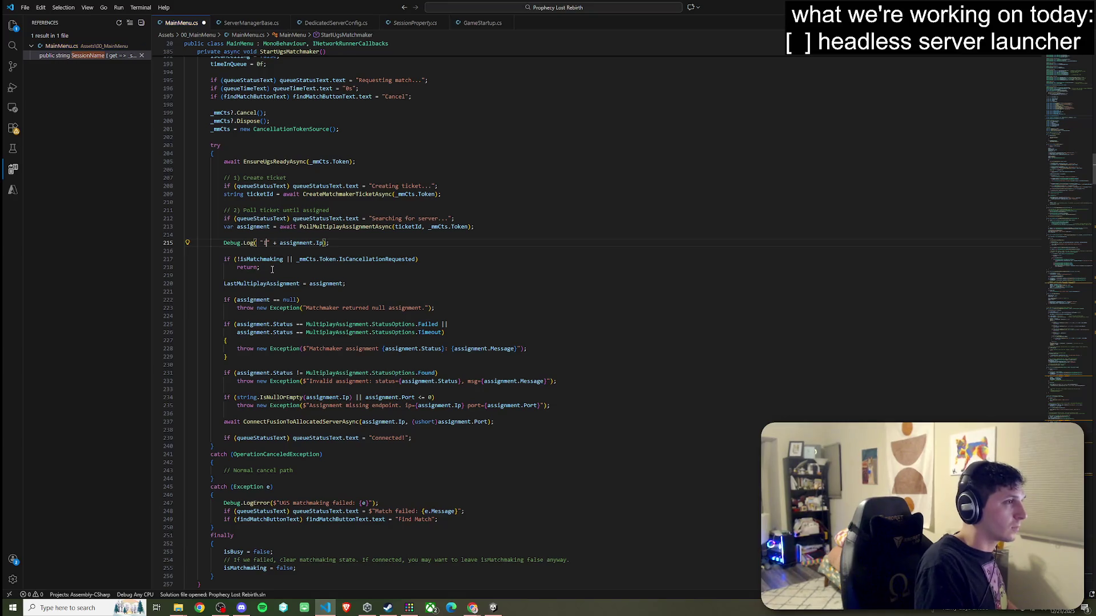
Copy the (ushort)assignment.Port expression from line 237 onto a new line below the IP log.
{"action": "scroll", "coordinate": [280, 284], "scroll_direction": "down", "scroll_amount": 5}
{"action": "scroll", "coordinate": [280, 284], "scroll_direction": "down", "scroll_amount": 1}
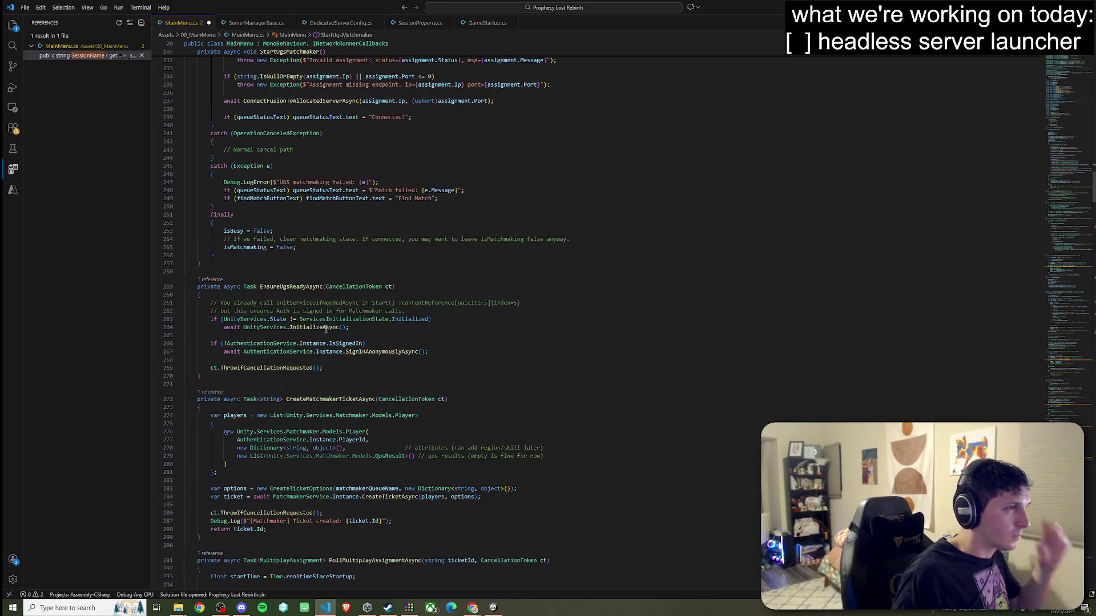
{"action": "left_click_drag", "start_coordinate": [413, 252], "coordinate": [488, 252]}
{"action": "key", "text": "ctrl+c"}
{"action": "scroll", "coordinate": [297, 236], "scroll_direction": "up", "scroll_amount": 11}
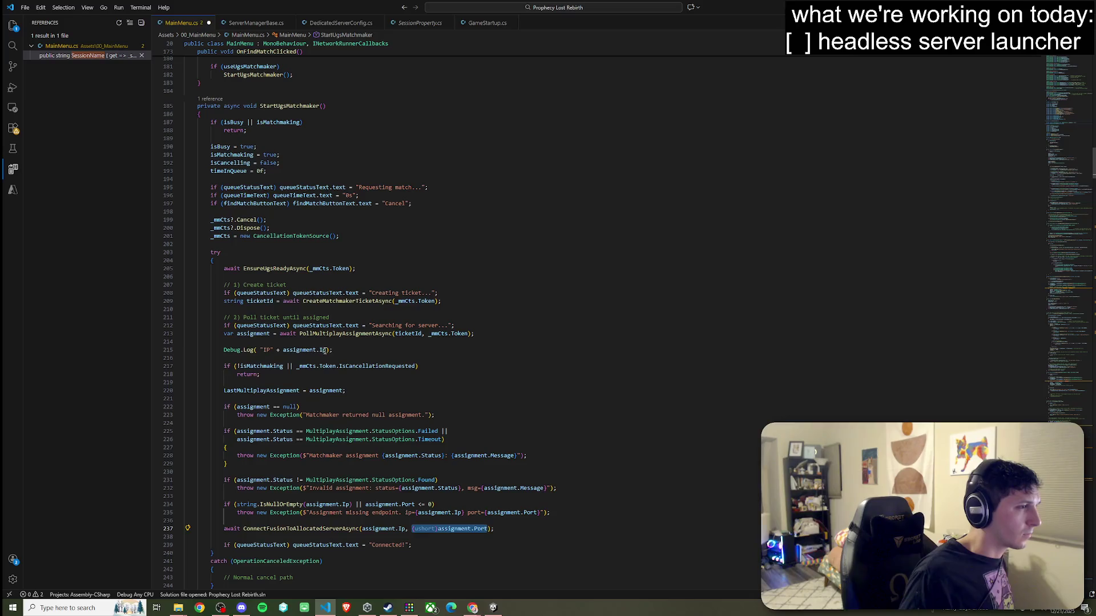
{"action": "left_click", "coordinate": [324, 351]}
{"action": "left_click", "coordinate": [350, 350]}
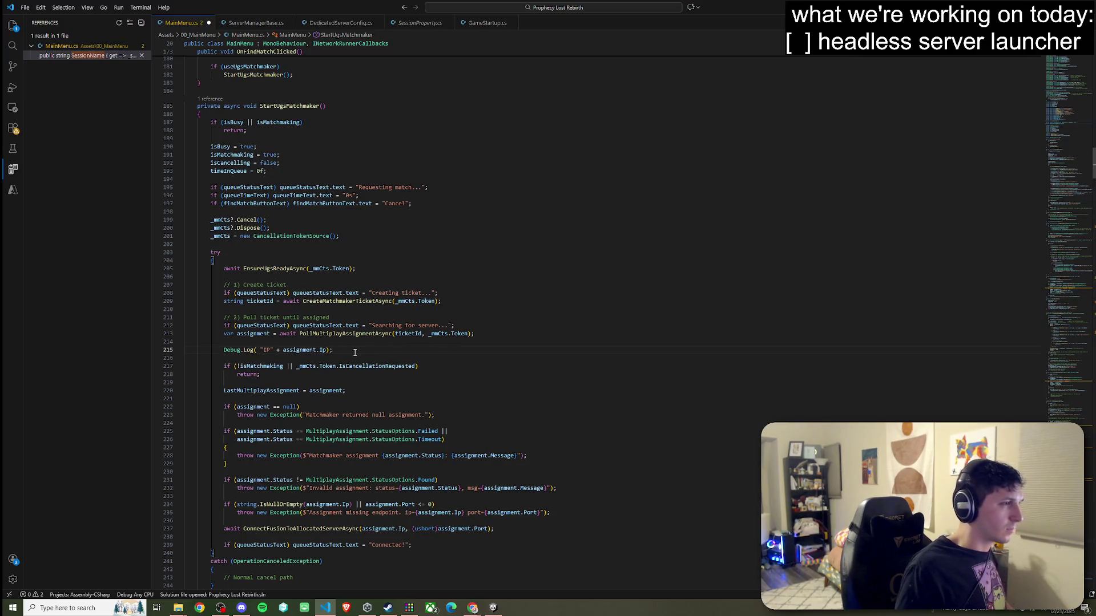
{"action": "key", "text": "Return"}
{"action": "key", "text": "ctrl+v"}
Duplicate the IP log line and replace its Ip reference with (ushort)assignment.Port.
{"action": "left_click_drag", "start_coordinate": [333, 350], "coordinate": [223, 349]}
{"action": "left_click", "coordinate": [354, 350]}
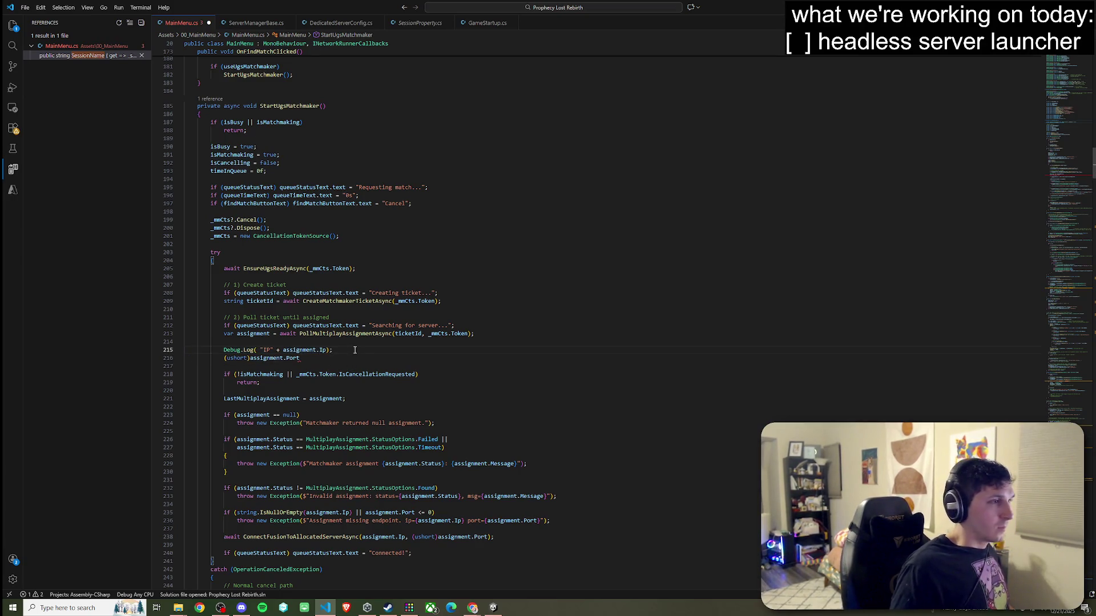
{"action": "key", "text": "shift+alt+Down"}
{"action": "left_click", "coordinate": [300, 366]}
{"action": "left_click_drag", "start_coordinate": [301, 366], "coordinate": [224, 366]}
{"action": "key", "text": "ctrl+x"}
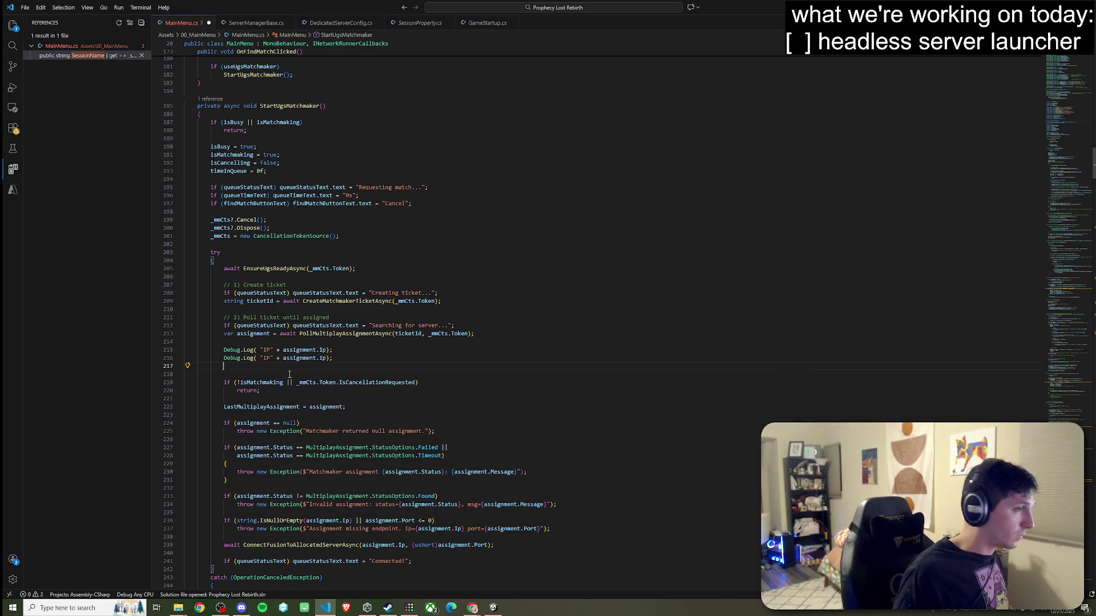
{"action": "double_click", "coordinate": [322, 358]}
{"action": "key", "text": "ctrl+v"}
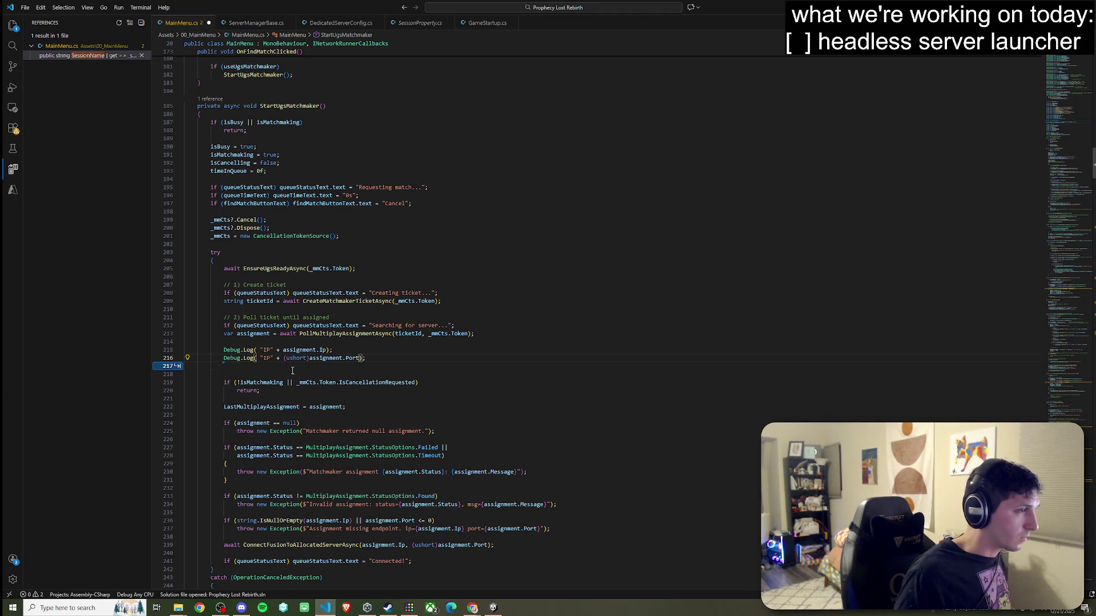